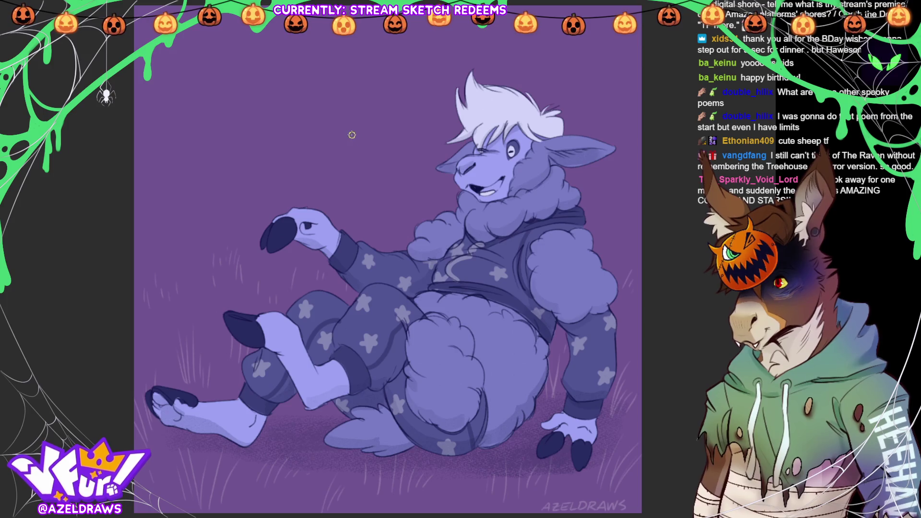
# Sketch the BAA! caption, then a head circle with horizontal and vertical guidelines.
pyautogui.moveTo(343, 138)
pyautogui.mouseDown()
pyautogui.moveTo(359, 169)
pyautogui.moveTo(379, 139)
pyautogui.moveTo(377, 114)
pyautogui.moveTo(402, 145)
pyautogui.moveTo(400, 104)
pyautogui.moveTo(428, 121)
pyautogui.mouseUp()
pyautogui.click(429, 130)
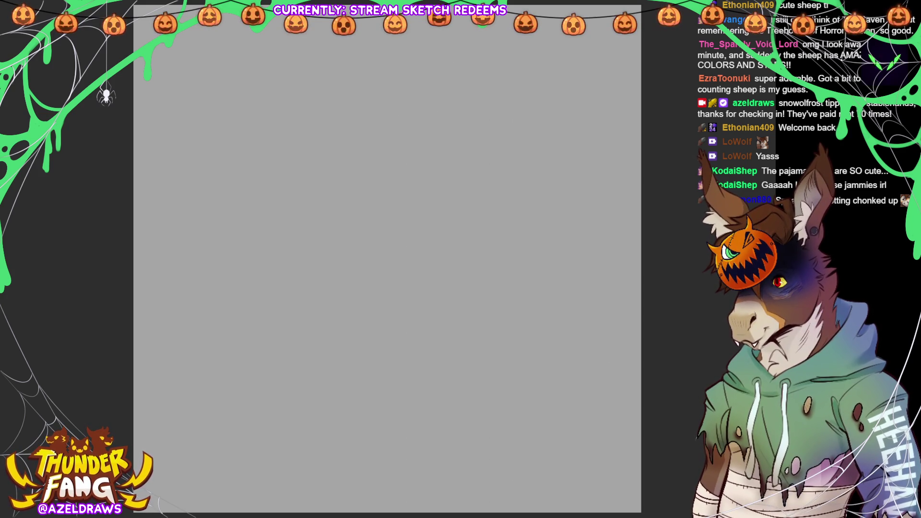
pyautogui.moveTo(479, 98); pyautogui.dragTo(409, 73)
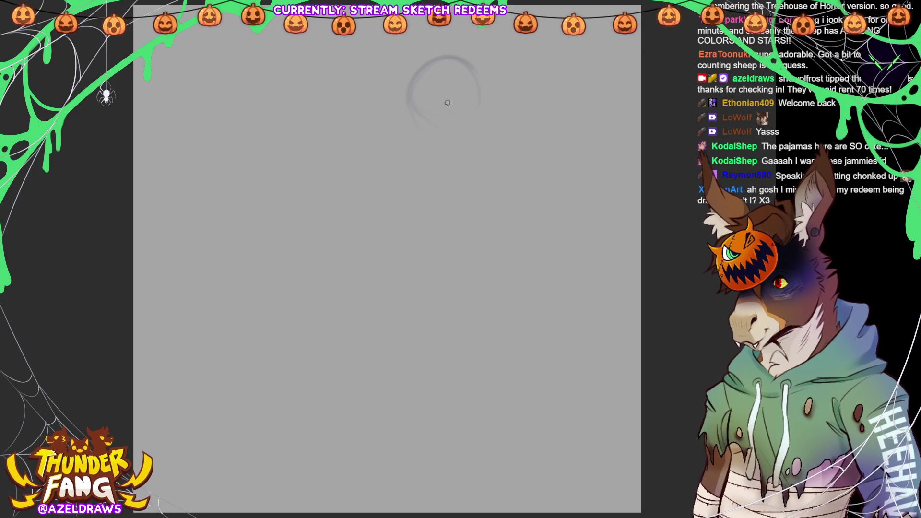
pyautogui.moveTo(411, 90); pyautogui.dragTo(450, 86)
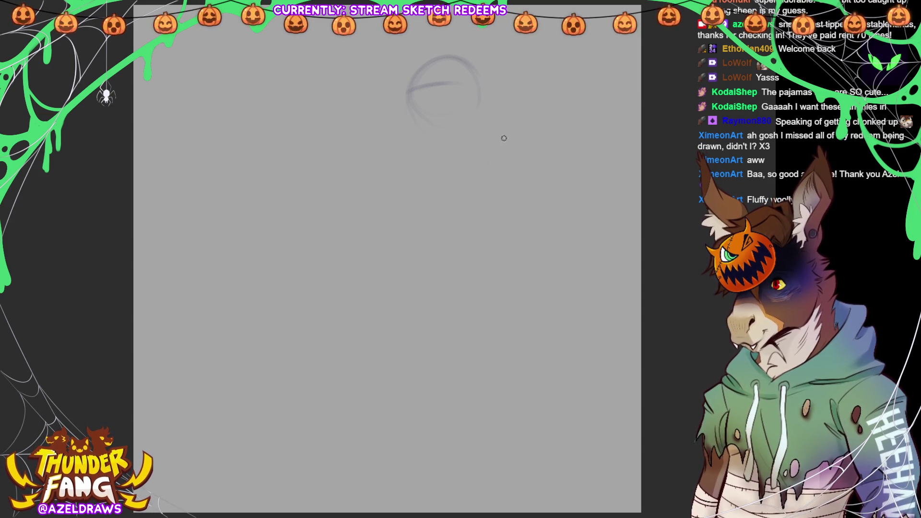
pyautogui.moveTo(434, 65)
pyautogui.mouseDown()
pyautogui.moveTo(420, 117)
pyautogui.moveTo(430, 124)
pyautogui.mouseUp()
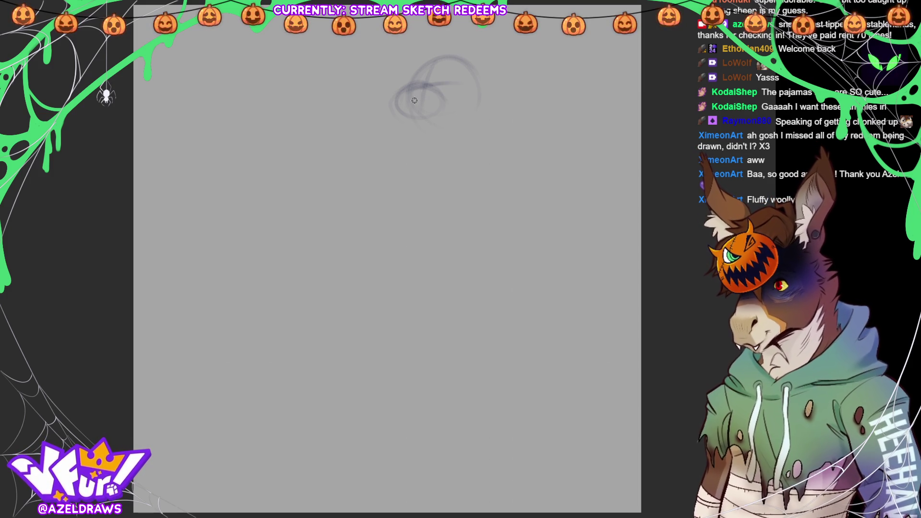
# Undo the stray head loops with Ctrl+Z and redraw the cross guidelines.
pyautogui.hotkey('ctrl', 'z')
pyautogui.hotkey('ctrl', 'z')
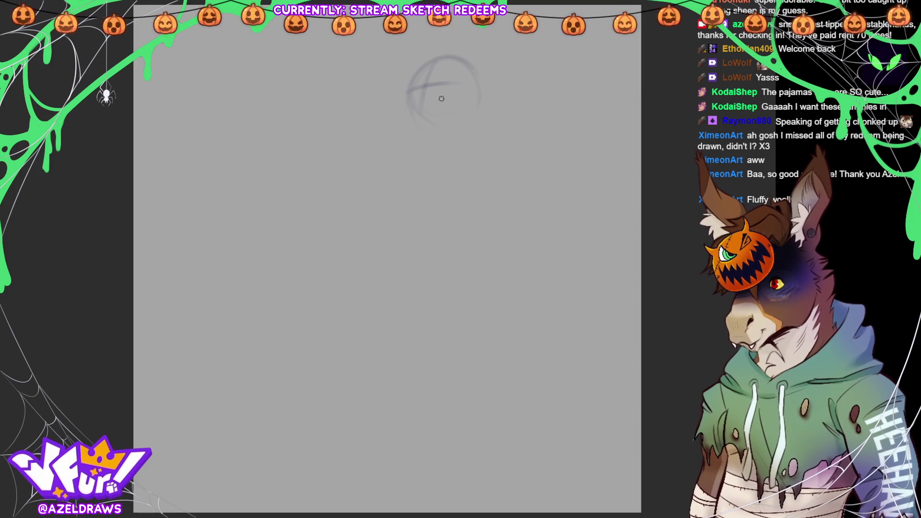
pyautogui.hotkey('ctrl', 'z')
pyautogui.hotkey('ctrl', 'z')
pyautogui.moveTo(412, 104); pyautogui.dragTo(475, 101)
pyautogui.moveTo(438, 66)
pyautogui.mouseDown()
pyautogui.moveTo(431, 135)
pyautogui.moveTo(414, 108)
pyautogui.moveTo(432, 117)
pyautogui.moveTo(394, 134)
pyautogui.moveTo(409, 109)
pyautogui.moveTo(485, 114)
pyautogui.moveTo(415, 142)
pyautogui.moveTo(437, 125)
pyautogui.moveTo(439, 156)
pyautogui.mouseUp()
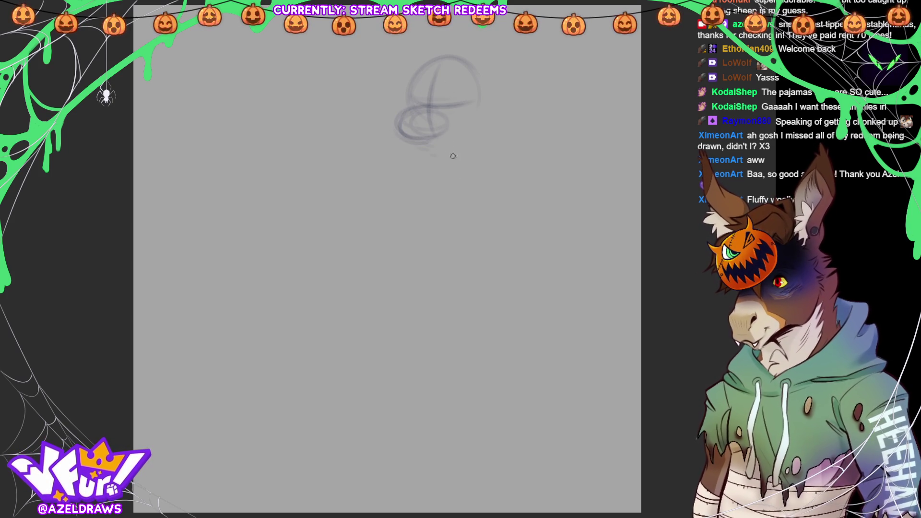
# Sketch the long body curves and arches below the head, darkening the right arch.
pyautogui.moveTo(468, 112); pyautogui.dragTo(441, 263)
pyautogui.moveTo(477, 137); pyautogui.dragTo(416, 302)
pyautogui.moveTo(406, 178); pyautogui.dragTo(501, 201)
pyautogui.moveTo(390, 216); pyautogui.dragTo(461, 231)
pyautogui.moveTo(358, 215)
pyautogui.mouseDown()
pyautogui.moveTo(450, 219)
pyautogui.moveTo(491, 244)
pyautogui.mouseUp()
pyautogui.moveTo(370, 173); pyautogui.dragTo(515, 228)
pyautogui.moveTo(397, 154); pyautogui.dragTo(340, 201)
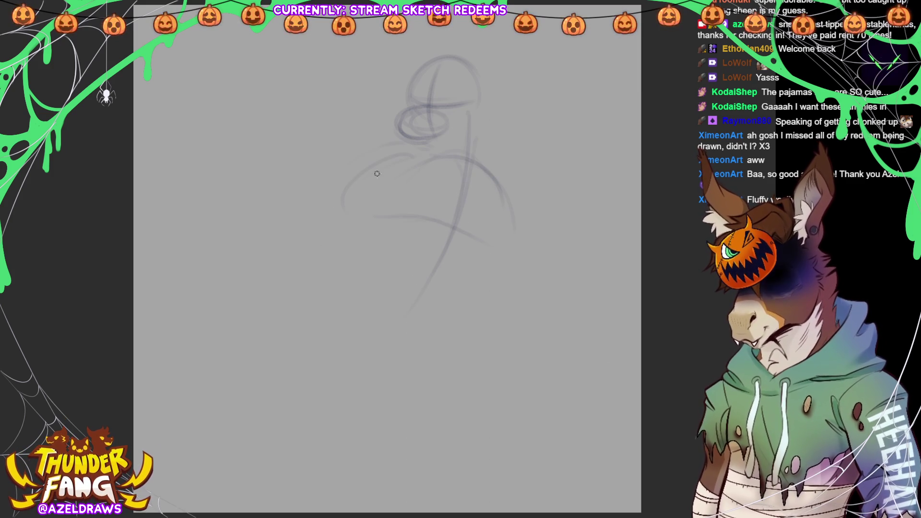
pyautogui.moveTo(411, 149); pyautogui.dragTo(352, 203)
pyautogui.moveTo(368, 154); pyautogui.dragTo(340, 209)
pyautogui.moveTo(442, 153); pyautogui.dragTo(399, 217)
pyautogui.moveTo(416, 144)
pyautogui.mouseDown()
pyautogui.moveTo(344, 169)
pyautogui.moveTo(341, 189)
pyautogui.moveTo(507, 248)
pyautogui.moveTo(514, 232)
pyautogui.mouseUp()
pyautogui.moveTo(446, 153)
pyautogui.mouseDown()
pyautogui.moveTo(500, 205)
pyautogui.moveTo(512, 242)
pyautogui.mouseUp()
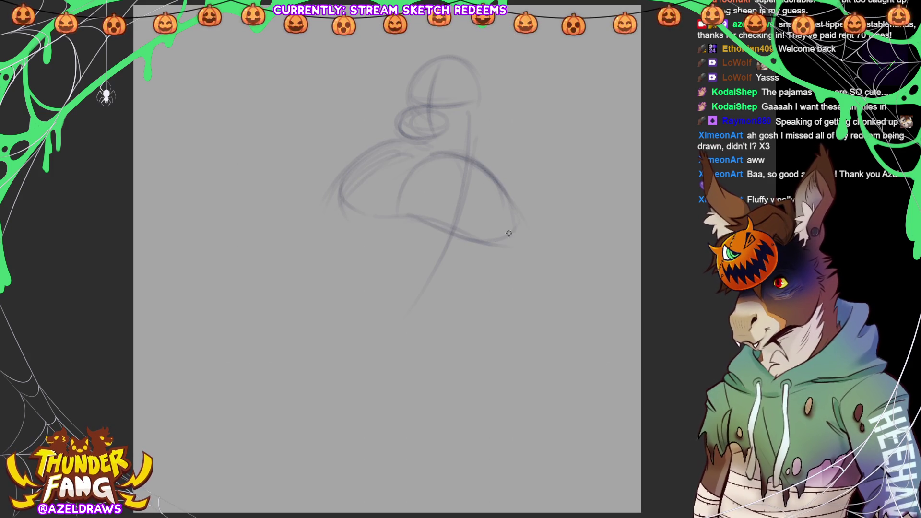
# Add fluffy cheek strokes on both sides of the head and the two ears.
pyautogui.moveTo(484, 81)
pyautogui.mouseDown()
pyautogui.moveTo(522, 89)
pyautogui.moveTo(546, 112)
pyautogui.mouseUp()
pyautogui.moveTo(394, 77)
pyautogui.mouseDown()
pyautogui.moveTo(414, 77)
pyautogui.moveTo(382, 93)
pyautogui.mouseUp()
pyautogui.moveTo(371, 106)
pyautogui.mouseDown()
pyautogui.moveTo(358, 114)
pyautogui.moveTo(371, 120)
pyautogui.mouseUp()
pyautogui.moveTo(379, 91); pyautogui.dragTo(393, 96)
pyautogui.moveTo(490, 152); pyautogui.dragTo(528, 128)
pyautogui.moveTo(475, 35); pyautogui.dragTo(489, 75)
pyautogui.moveTo(422, 42); pyautogui.dragTo(406, 76)
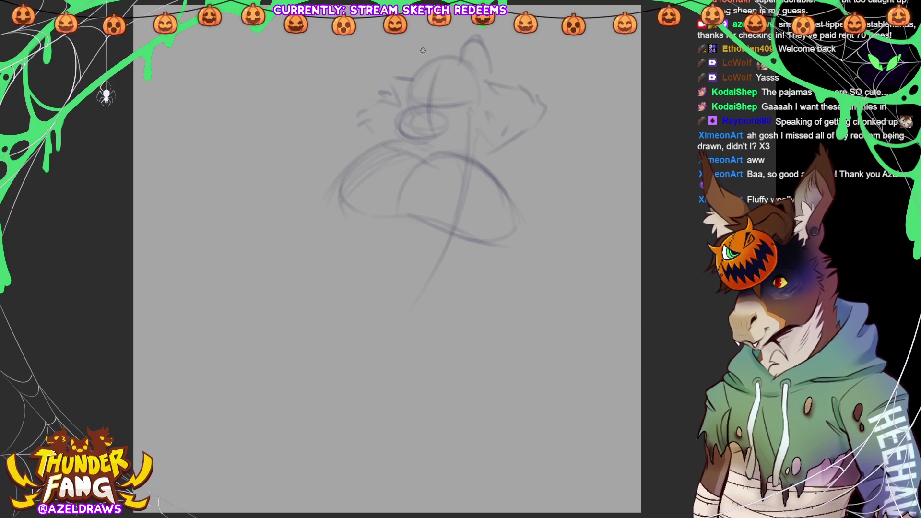
pyautogui.moveTo(549, 128); pyautogui.dragTo(531, 134)
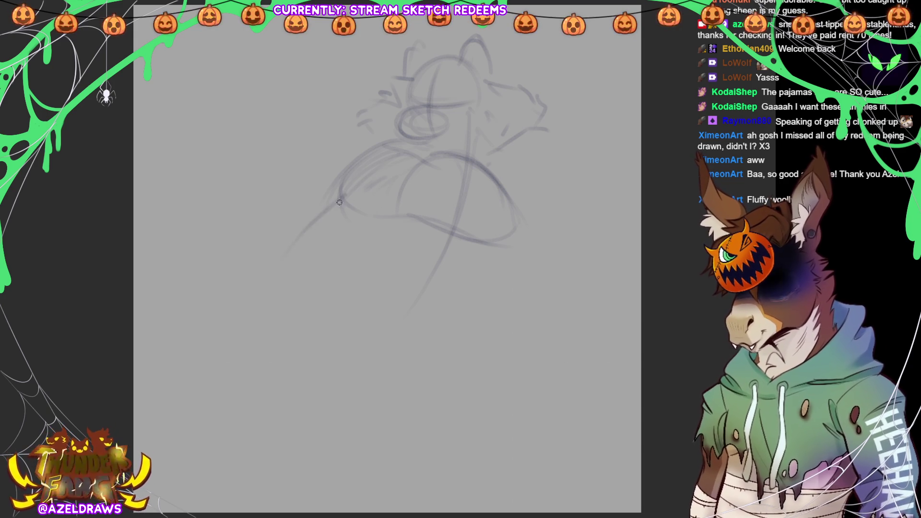
# Extend the left body outline downward and draw the huge belly's lower curve and arm line.
pyautogui.moveTo(341, 197); pyautogui.dragTo(275, 292)
pyautogui.moveTo(328, 309)
pyautogui.mouseDown()
pyautogui.moveTo(380, 288)
pyautogui.moveTo(323, 314)
pyautogui.mouseUp()
pyautogui.moveTo(293, 251)
pyautogui.mouseDown()
pyautogui.moveTo(273, 288)
pyautogui.moveTo(264, 274)
pyautogui.moveTo(288, 365)
pyautogui.mouseUp()
pyautogui.moveTo(267, 323); pyautogui.dragTo(411, 390)
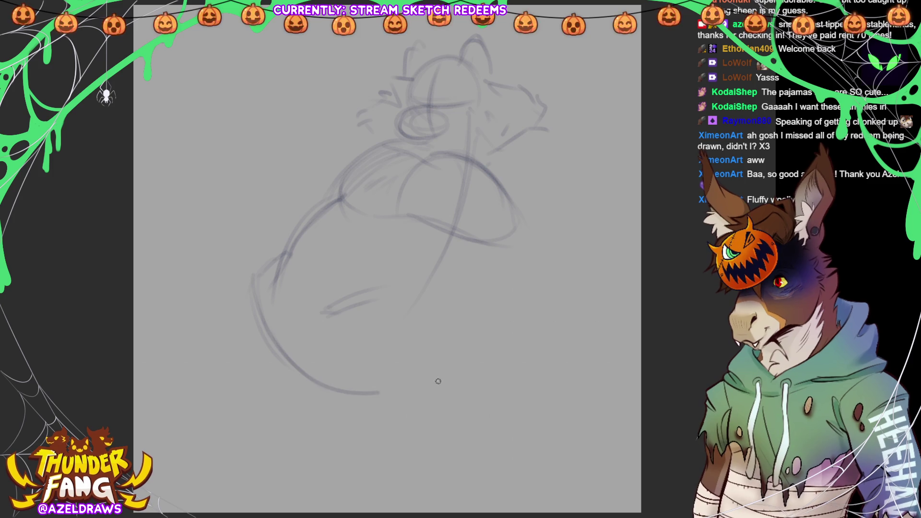
pyautogui.moveTo(238, 292)
pyautogui.mouseDown()
pyautogui.moveTo(336, 413)
pyautogui.moveTo(461, 373)
pyautogui.mouseUp()
pyautogui.moveTo(288, 232); pyautogui.dragTo(303, 310)
pyautogui.moveTo(380, 298); pyautogui.dragTo(513, 287)
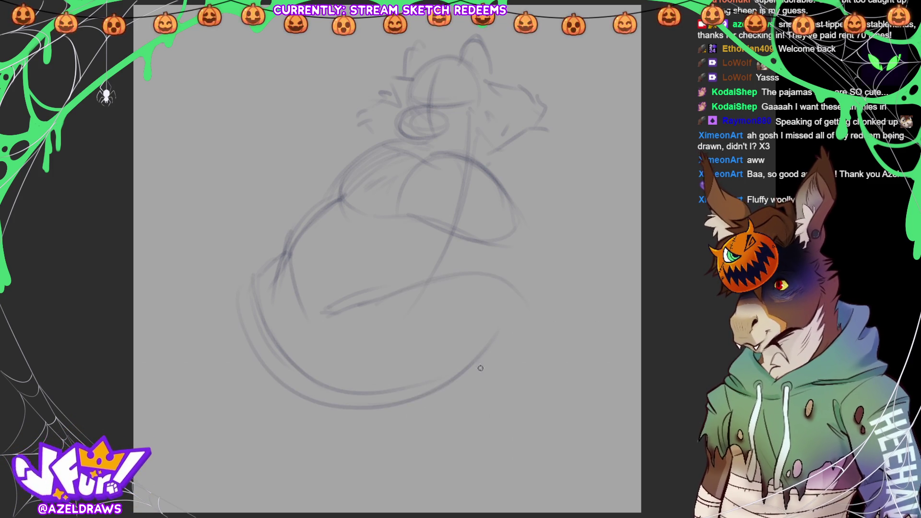
# Trace the tail's curve at lower right and darken the body's right outline.
pyautogui.moveTo(359, 409); pyautogui.dragTo(530, 359)
pyautogui.moveTo(449, 283); pyautogui.dragTo(544, 309)
pyautogui.moveTo(504, 274); pyautogui.dragTo(565, 345)
pyautogui.moveTo(547, 301)
pyautogui.mouseDown()
pyautogui.moveTo(556, 347)
pyautogui.moveTo(495, 375)
pyautogui.mouseUp()
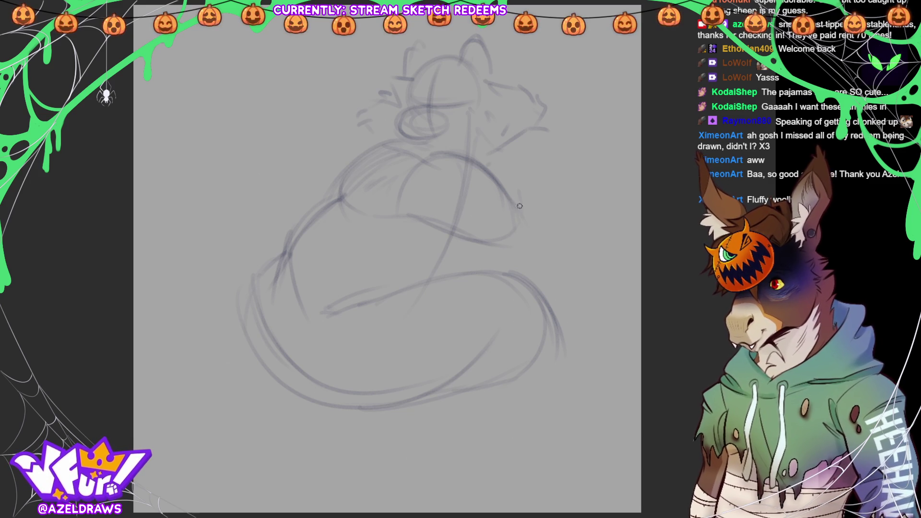
pyautogui.moveTo(518, 190); pyautogui.dragTo(547, 298)
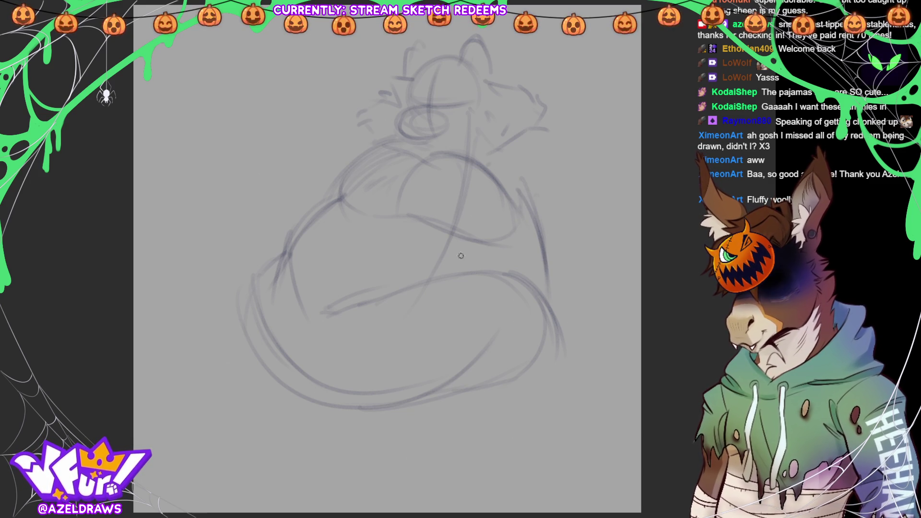
# Sketch a faint curve and a cluster of loops to the left of the head.
pyautogui.moveTo(293, 160)
pyautogui.mouseDown()
pyautogui.moveTo(250, 174)
pyautogui.moveTo(287, 201)
pyautogui.moveTo(267, 207)
pyautogui.moveTo(277, 211)
pyautogui.moveTo(248, 205)
pyautogui.moveTo(216, 221)
pyautogui.moveTo(259, 199)
pyautogui.mouseUp()
pyautogui.moveTo(227, 225); pyautogui.dragTo(274, 226)
pyautogui.moveTo(316, 184); pyautogui.dragTo(309, 207)
pyautogui.moveTo(336, 184); pyautogui.dragTo(339, 180)
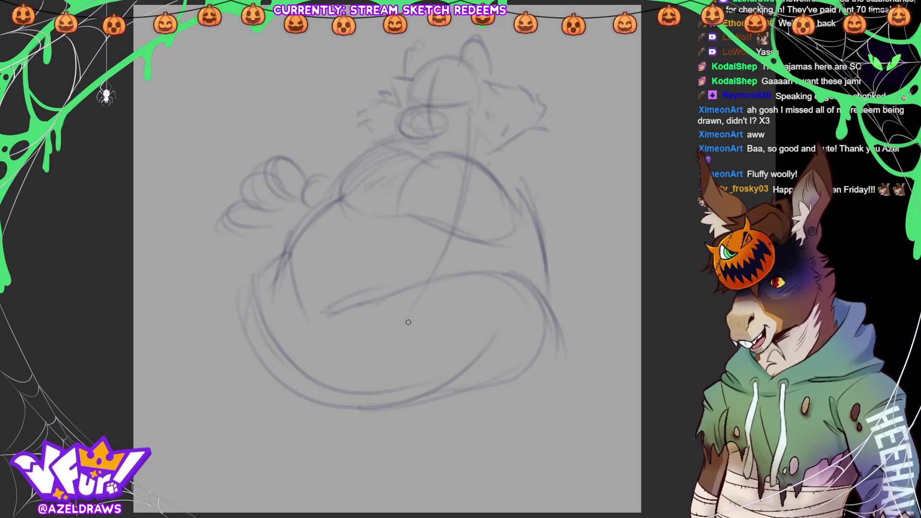
# Lasso the left loops, shrink, rotate and shift them up toward the body, then deselect.
pyautogui.moveTo(241, 177)
pyautogui.mouseDown()
pyautogui.moveTo(277, 160)
pyautogui.moveTo(222, 178)
pyautogui.moveTo(229, 209)
pyautogui.moveTo(258, 229)
pyautogui.moveTo(226, 210)
pyautogui.moveTo(243, 214)
pyautogui.moveTo(227, 221)
pyautogui.mouseUp()
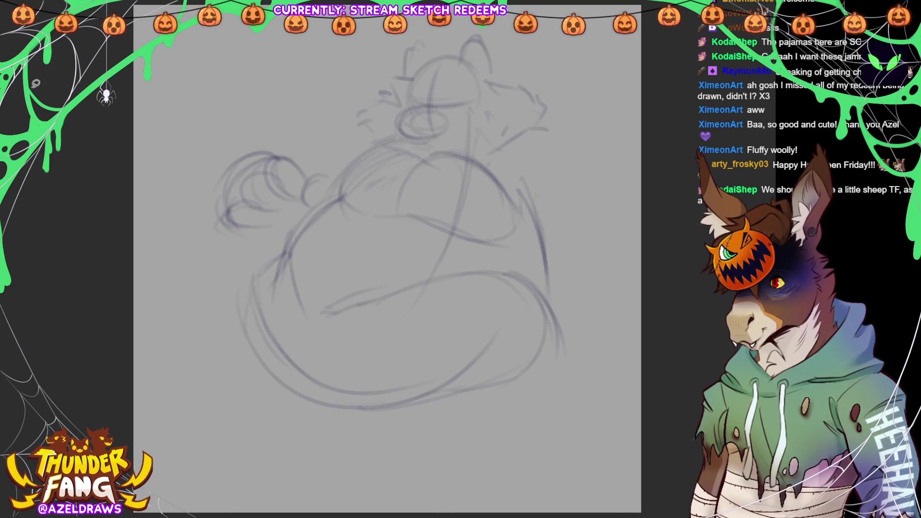
pyautogui.moveTo(219, 200)
pyautogui.mouseDown()
pyautogui.moveTo(308, 216)
pyautogui.moveTo(249, 123)
pyautogui.moveTo(212, 204)
pyautogui.moveTo(212, 182)
pyautogui.moveTo(227, 182)
pyautogui.mouseUp()
pyautogui.hotkey('ctrl', 't')
pyautogui.moveTo(283, 192); pyautogui.dragTo(290, 181)
pyautogui.moveTo(379, 166)
pyautogui.mouseDown()
pyautogui.moveTo(373, 134)
pyautogui.moveTo(380, 153)
pyautogui.mouseUp()
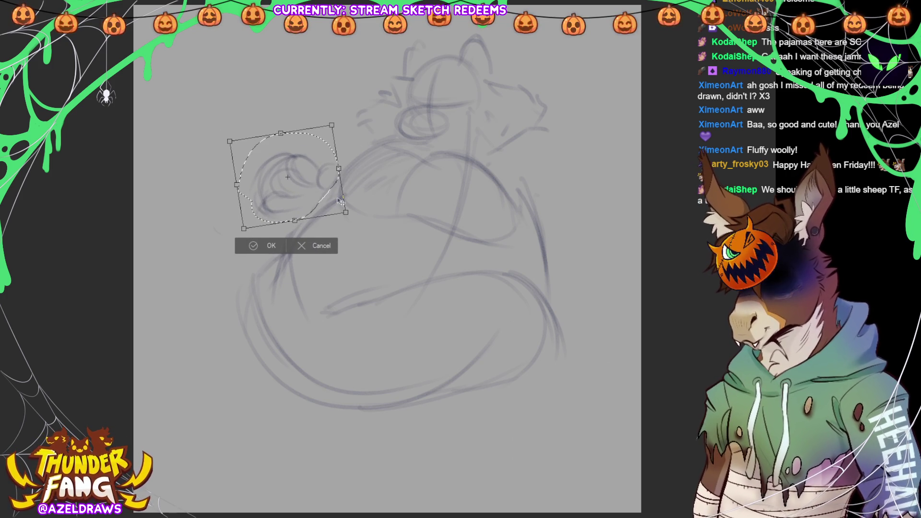
pyautogui.moveTo(311, 181); pyautogui.dragTo(325, 167)
pyautogui.click(271, 246)
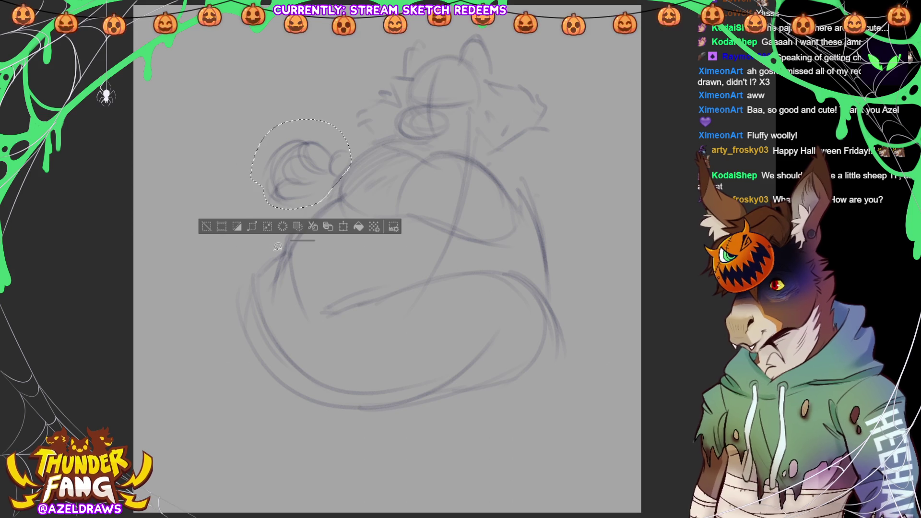
pyautogui.hotkey('ctrl', 'd')
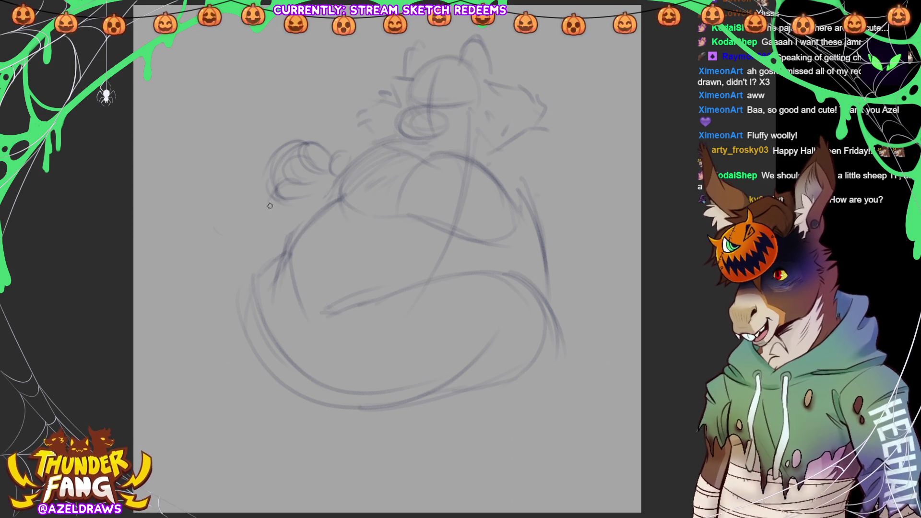
pyautogui.moveTo(287, 154)
pyautogui.mouseDown()
pyautogui.moveTo(265, 202)
pyautogui.moveTo(269, 244)
pyautogui.mouseUp()
# Add small marks near the head, a foot loop at lower right, and rework the lower belly loop.
pyautogui.moveTo(365, 149); pyautogui.dragTo(377, 148)
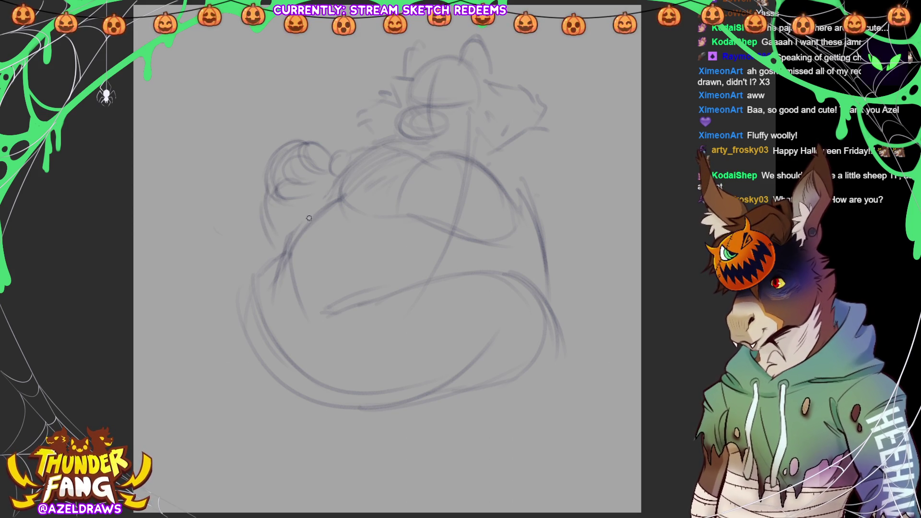
pyautogui.moveTo(324, 187); pyautogui.dragTo(327, 205)
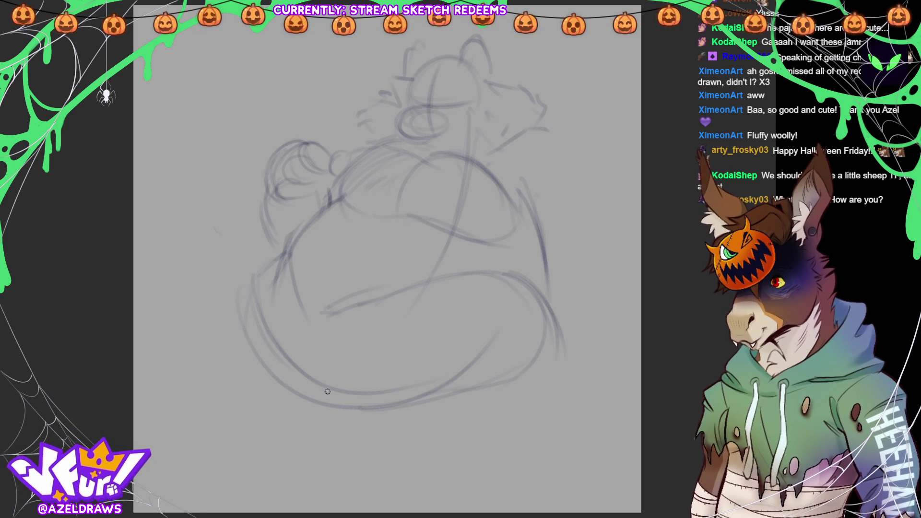
pyautogui.moveTo(486, 315)
pyautogui.mouseDown()
pyautogui.moveTo(451, 363)
pyautogui.moveTo(480, 357)
pyautogui.moveTo(438, 330)
pyautogui.moveTo(505, 319)
pyautogui.mouseUp()
pyautogui.moveTo(442, 348)
pyautogui.mouseDown()
pyautogui.moveTo(534, 318)
pyautogui.moveTo(542, 307)
pyautogui.moveTo(476, 323)
pyautogui.moveTo(578, 252)
pyautogui.moveTo(494, 354)
pyautogui.mouseUp()
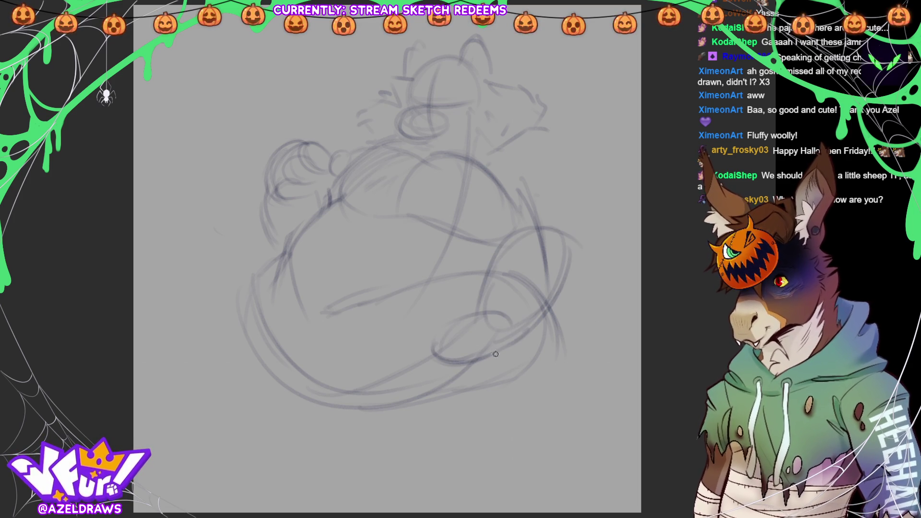
pyautogui.moveTo(511, 141)
pyautogui.mouseDown()
pyautogui.moveTo(559, 180)
pyautogui.moveTo(506, 172)
pyautogui.moveTo(542, 152)
pyautogui.moveTo(515, 147)
pyautogui.moveTo(504, 214)
pyautogui.moveTo(582, 227)
pyautogui.moveTo(562, 173)
pyautogui.moveTo(578, 261)
pyautogui.moveTo(566, 281)
pyautogui.mouseUp()
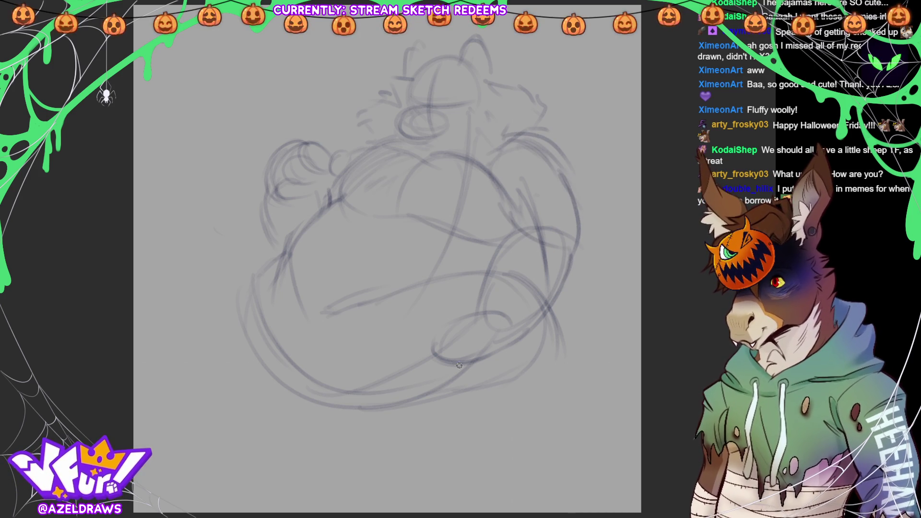
pyautogui.moveTo(443, 349)
pyautogui.mouseDown()
pyautogui.moveTo(400, 384)
pyautogui.moveTo(441, 367)
pyautogui.moveTo(420, 359)
pyautogui.moveTo(490, 301)
pyautogui.mouseUp()
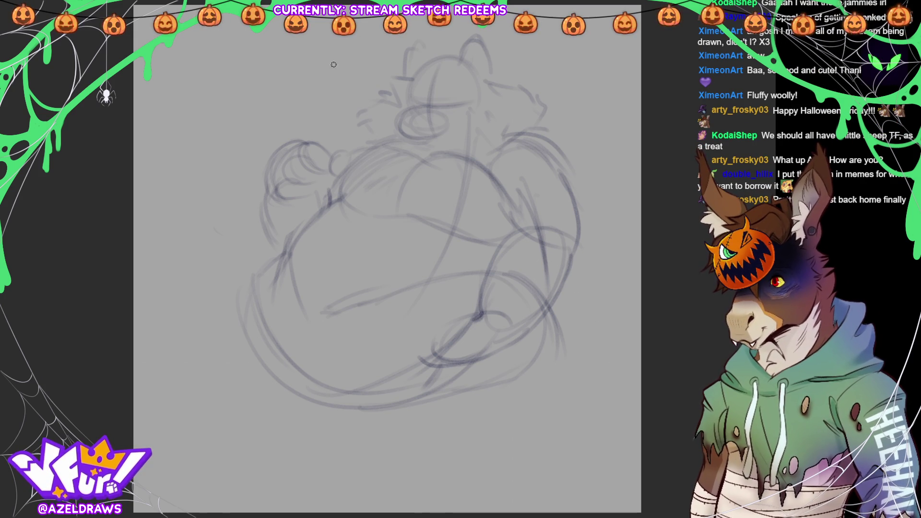
# Sketch the clenched fist's round knuckles at upper left and lasso-select the fist.
pyautogui.moveTo(285, 201)
pyautogui.mouseDown()
pyautogui.moveTo(276, 180)
pyautogui.moveTo(303, 175)
pyautogui.moveTo(279, 164)
pyautogui.mouseUp()
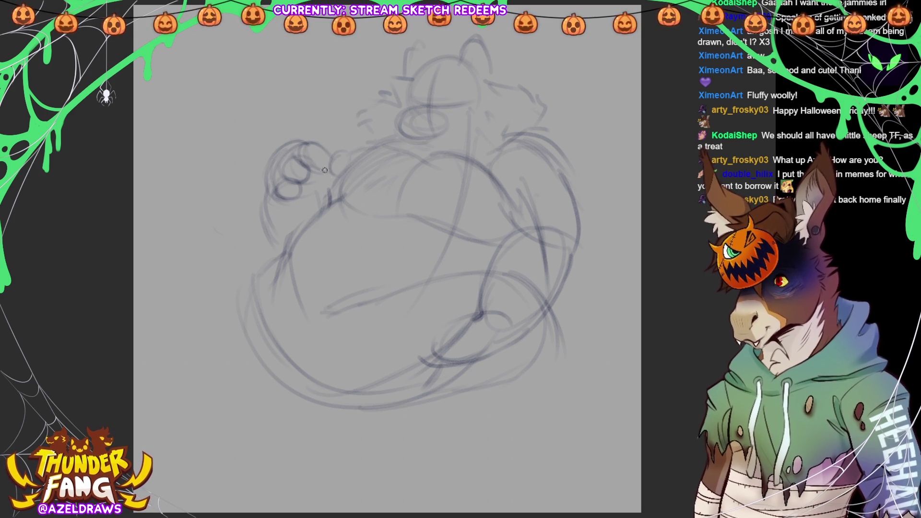
pyautogui.moveTo(306, 143); pyautogui.dragTo(312, 178)
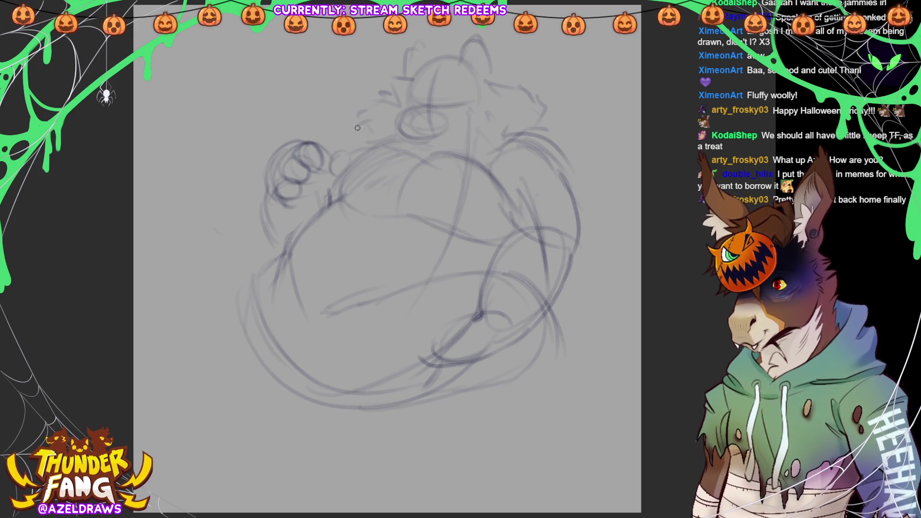
pyautogui.moveTo(348, 143)
pyautogui.mouseDown()
pyautogui.moveTo(331, 158)
pyautogui.moveTo(355, 154)
pyautogui.moveTo(331, 152)
pyautogui.moveTo(328, 135)
pyautogui.mouseUp()
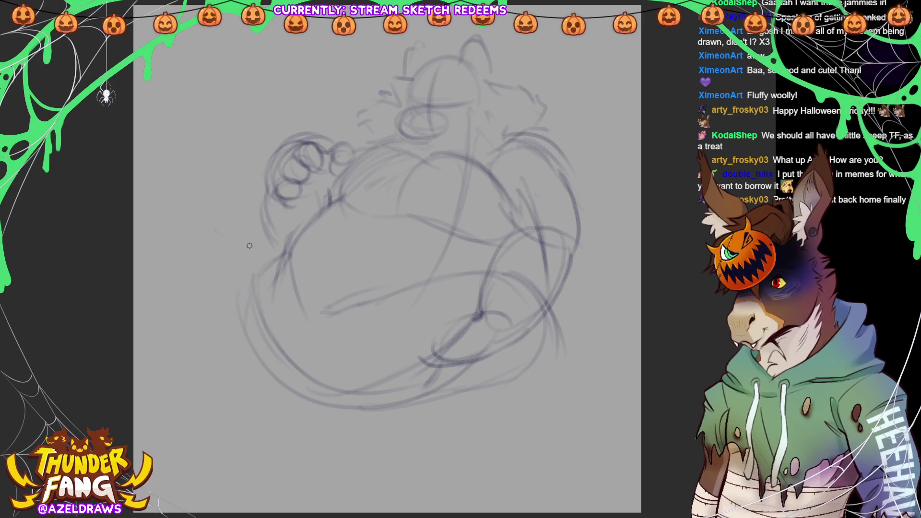
pyautogui.moveTo(285, 197); pyautogui.dragTo(289, 191)
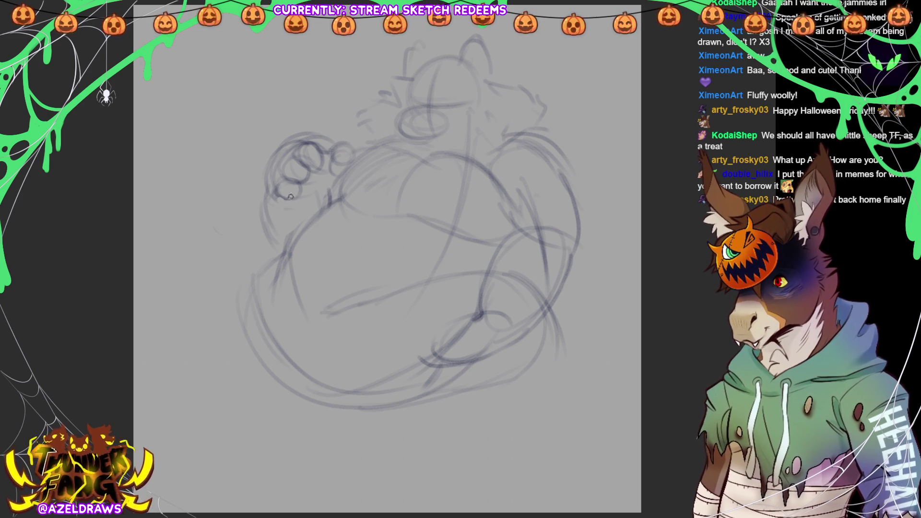
pyautogui.moveTo(269, 190)
pyautogui.mouseDown()
pyautogui.moveTo(264, 197)
pyautogui.moveTo(278, 210)
pyautogui.moveTo(267, 193)
pyautogui.moveTo(279, 207)
pyautogui.moveTo(289, 198)
pyautogui.mouseUp()
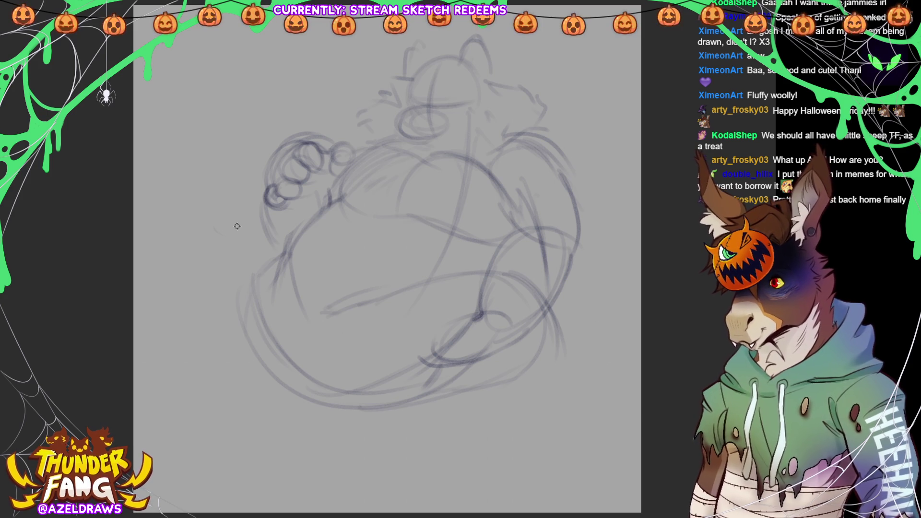
pyautogui.moveTo(262, 215); pyautogui.dragTo(263, 217)
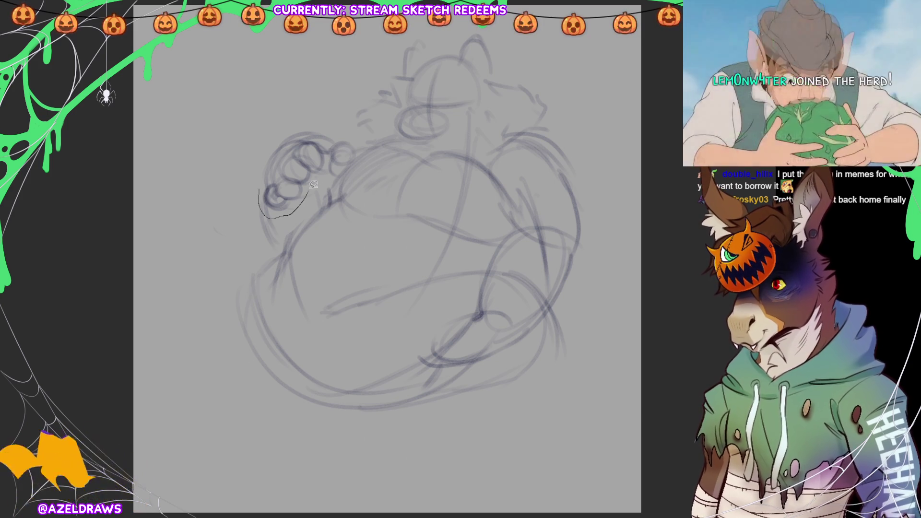
# Move and tilt the selected fist lower onto the belly's side, then deselect.
pyautogui.click(253, 237)
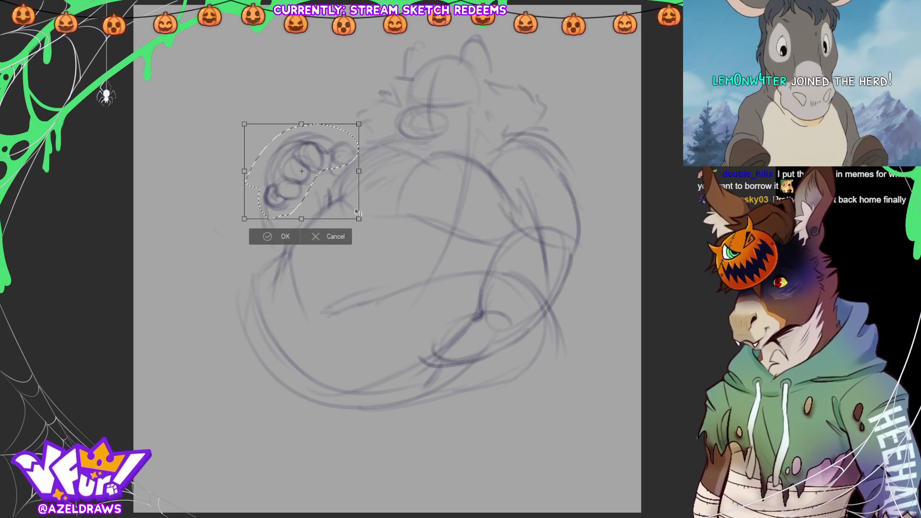
pyautogui.moveTo(334, 171)
pyautogui.mouseDown()
pyautogui.moveTo(326, 222)
pyautogui.moveTo(326, 213)
pyautogui.moveTo(358, 217)
pyautogui.mouseUp()
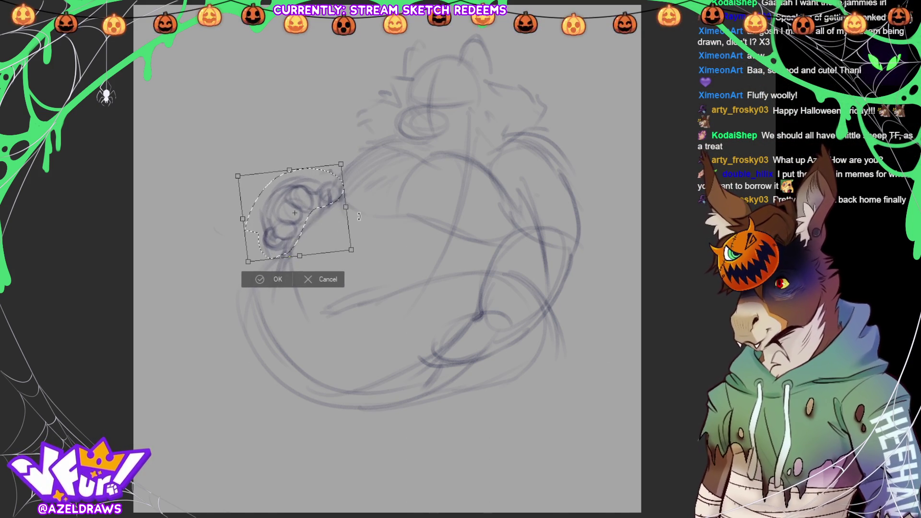
pyautogui.click(259, 283)
pyautogui.hotkey('ctrl', 'd')
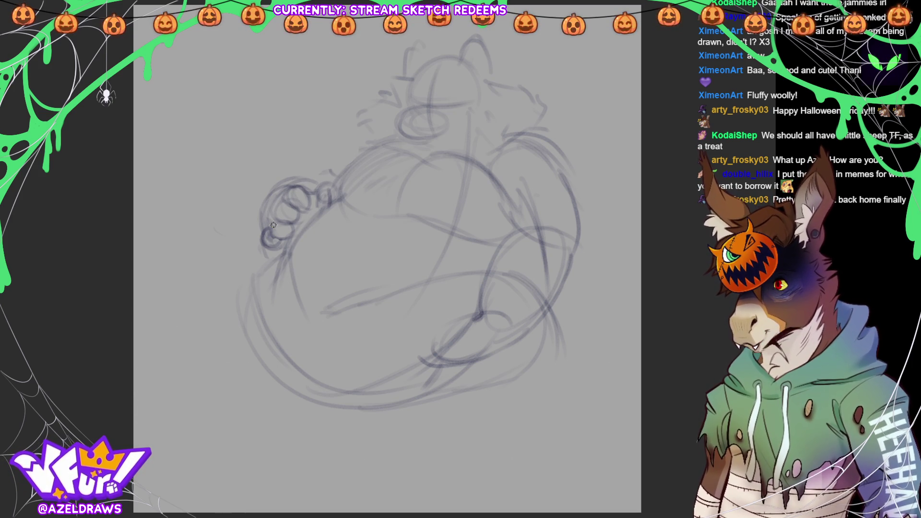
# Redraw the fist's lower edge and darken the belly's left and upper contours.
pyautogui.moveTo(278, 262); pyautogui.dragTo(289, 233)
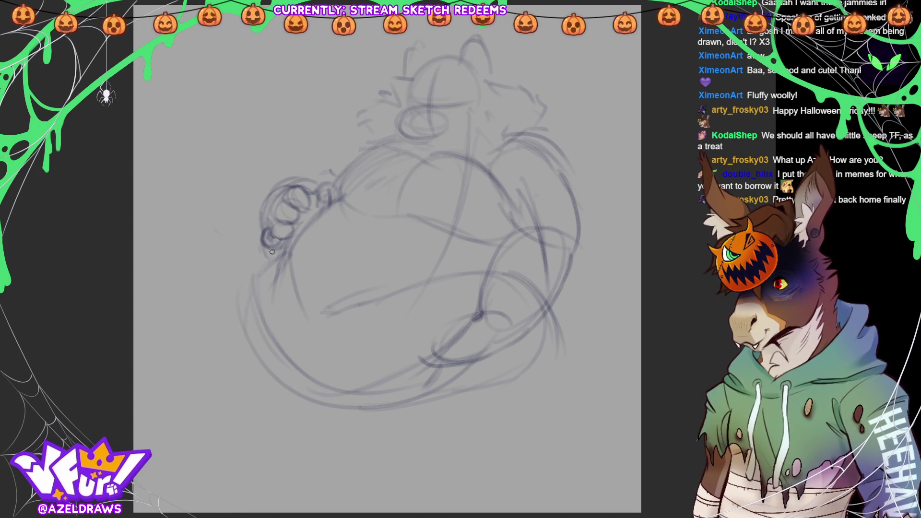
pyautogui.moveTo(323, 201); pyautogui.dragTo(329, 196)
pyautogui.moveTo(264, 271)
pyautogui.mouseDown()
pyautogui.moveTo(287, 219)
pyautogui.moveTo(247, 267)
pyautogui.moveTo(238, 309)
pyautogui.moveTo(248, 339)
pyautogui.mouseUp()
pyautogui.moveTo(382, 142); pyautogui.dragTo(330, 190)
pyautogui.moveTo(354, 149); pyautogui.dragTo(331, 193)
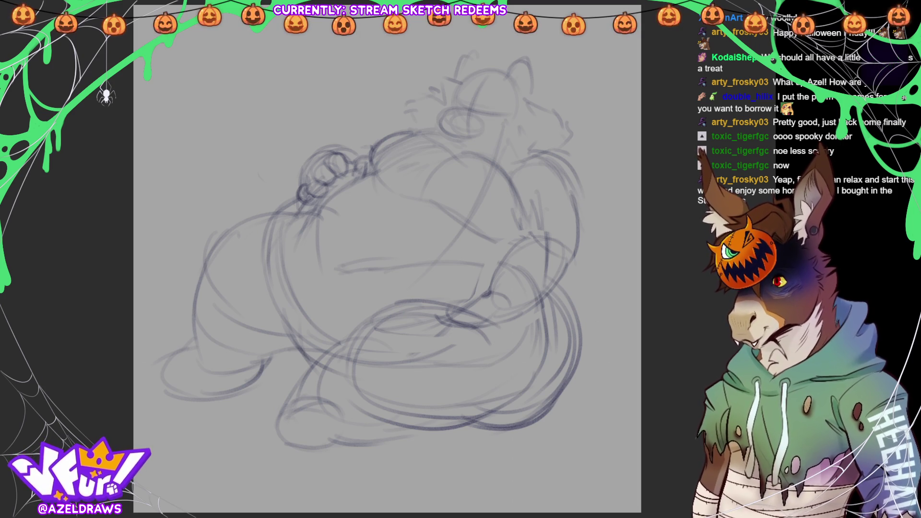
# Darken the head outline, cheeks and both ears.
pyautogui.moveTo(428, 124)
pyautogui.mouseDown()
pyautogui.moveTo(423, 116)
pyautogui.moveTo(439, 94)
pyautogui.moveTo(457, 86)
pyautogui.mouseUp()
pyautogui.moveTo(546, 155)
pyautogui.mouseDown()
pyautogui.moveTo(526, 139)
pyautogui.moveTo(544, 144)
pyautogui.moveTo(538, 111)
pyautogui.moveTo(516, 137)
pyautogui.moveTo(538, 108)
pyautogui.moveTo(533, 115)
pyautogui.mouseUp()
pyautogui.moveTo(441, 108); pyautogui.dragTo(456, 73)
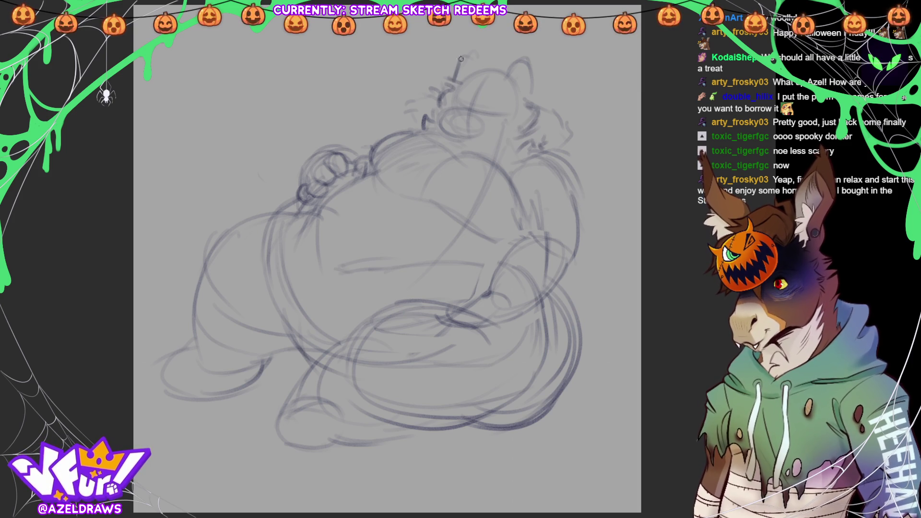
pyautogui.moveTo(528, 61); pyautogui.dragTo(539, 119)
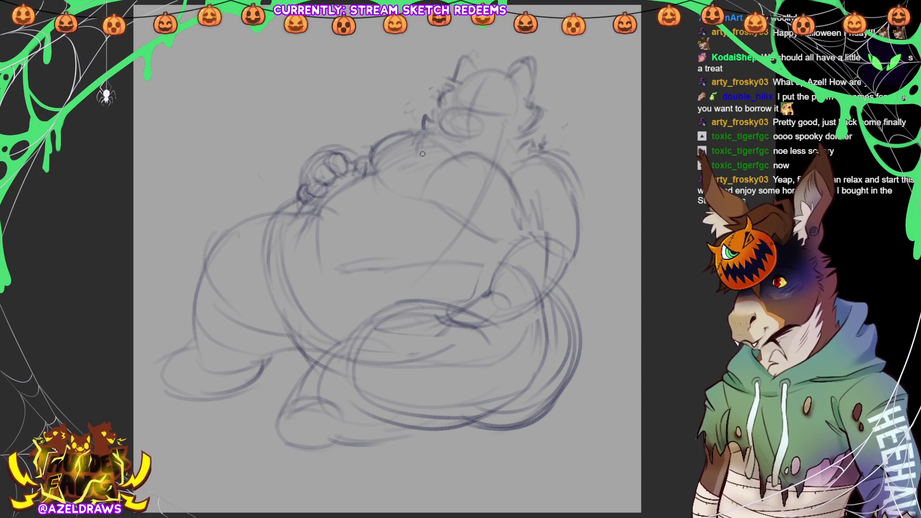
# Sketch the right arm, the diagonal upper-belly fold and the middle belly crease.
pyautogui.moveTo(546, 158)
pyautogui.mouseDown()
pyautogui.moveTo(523, 206)
pyautogui.moveTo(531, 235)
pyautogui.moveTo(521, 184)
pyautogui.mouseUp()
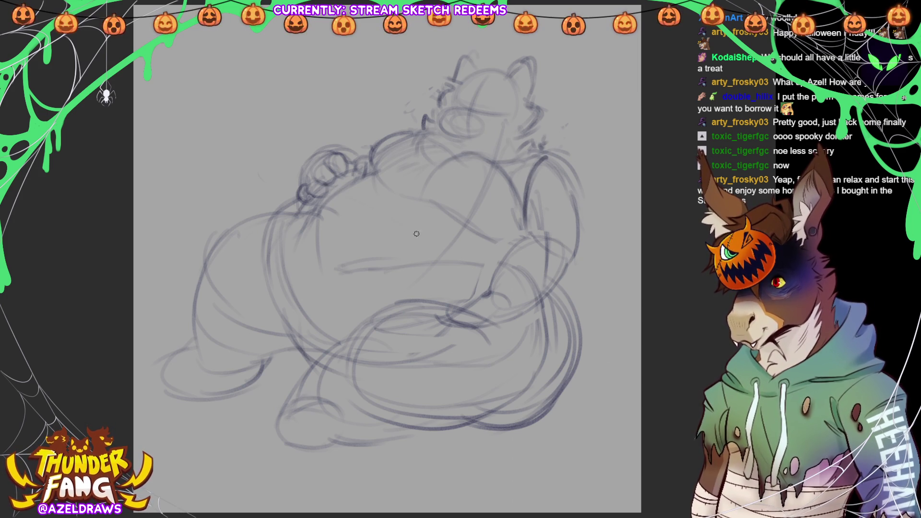
pyautogui.moveTo(414, 224); pyautogui.dragTo(476, 273)
pyautogui.moveTo(316, 186); pyautogui.dragTo(471, 253)
pyautogui.moveTo(341, 178)
pyautogui.mouseDown()
pyautogui.moveTo(437, 218)
pyautogui.moveTo(405, 172)
pyautogui.mouseUp()
pyautogui.moveTo(515, 208); pyautogui.dragTo(519, 239)
pyautogui.moveTo(485, 260); pyautogui.dragTo(498, 276)
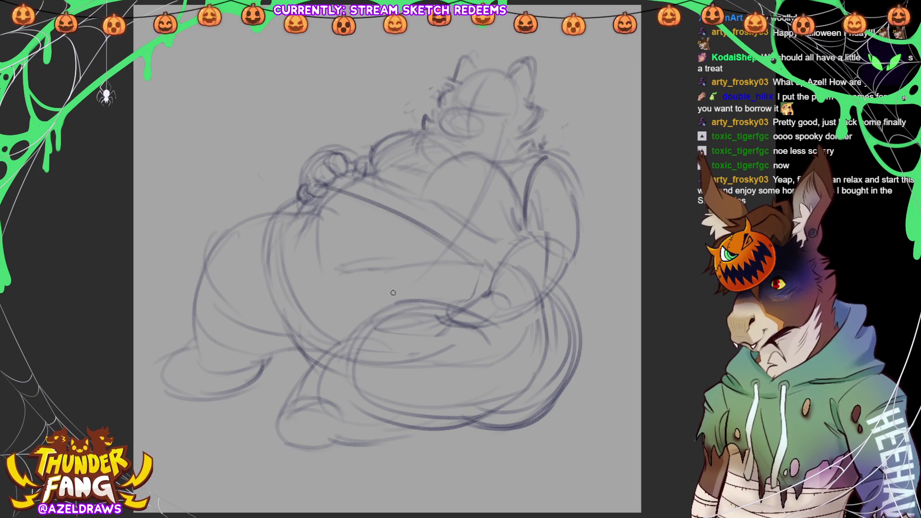
pyautogui.moveTo(334, 273); pyautogui.dragTo(379, 267)
pyautogui.moveTo(323, 250)
pyautogui.mouseDown()
pyautogui.moveTo(347, 273)
pyautogui.moveTo(373, 269)
pyautogui.moveTo(364, 268)
pyautogui.mouseUp()
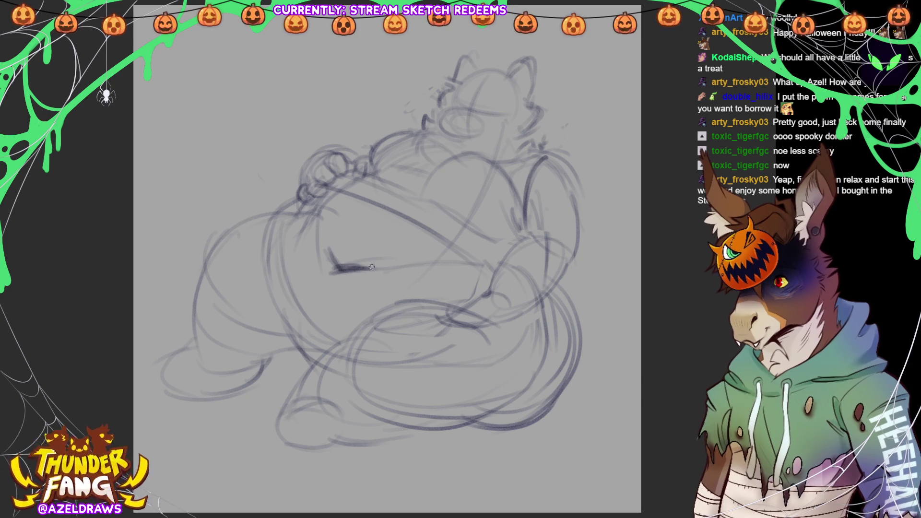
pyautogui.moveTo(460, 262); pyautogui.dragTo(499, 267)
pyautogui.moveTo(312, 199)
pyautogui.mouseDown()
pyautogui.moveTo(284, 206)
pyautogui.moveTo(278, 221)
pyautogui.moveTo(287, 330)
pyautogui.moveTo(326, 365)
pyautogui.mouseUp()
# Firm up the lower belly lines, outline the tail, and sketch a toe-padded foot at the bottom.
pyautogui.moveTo(292, 339); pyautogui.dragTo(323, 354)
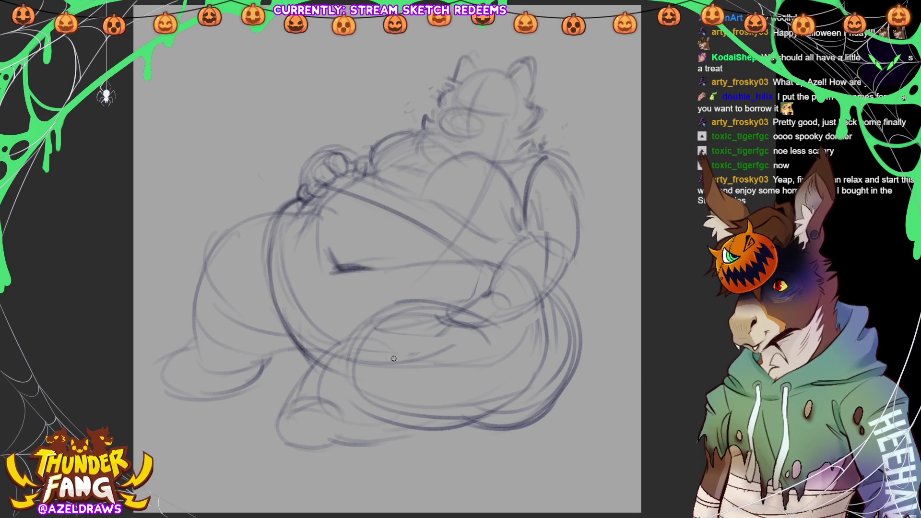
pyautogui.moveTo(367, 327)
pyautogui.mouseDown()
pyautogui.moveTo(483, 299)
pyautogui.moveTo(496, 269)
pyautogui.moveTo(466, 303)
pyautogui.moveTo(519, 303)
pyautogui.mouseUp()
pyautogui.moveTo(357, 334)
pyautogui.mouseDown()
pyautogui.moveTo(496, 346)
pyautogui.moveTo(413, 312)
pyautogui.moveTo(343, 371)
pyautogui.mouseUp()
pyautogui.moveTo(453, 430); pyautogui.dragTo(536, 406)
pyautogui.moveTo(550, 283)
pyautogui.mouseDown()
pyautogui.moveTo(563, 293)
pyautogui.moveTo(578, 364)
pyautogui.moveTo(509, 429)
pyautogui.moveTo(492, 419)
pyautogui.moveTo(551, 408)
pyautogui.moveTo(578, 329)
pyautogui.moveTo(448, 426)
pyautogui.mouseUp()
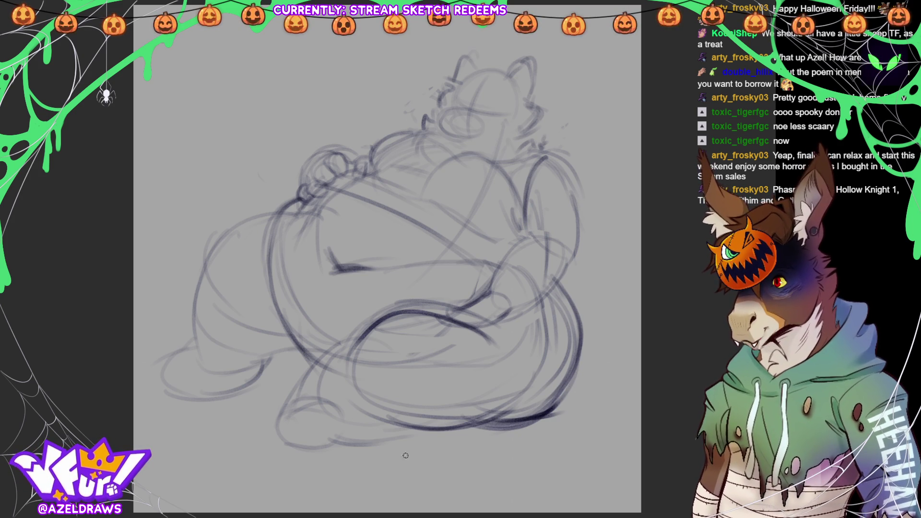
pyautogui.moveTo(315, 399)
pyautogui.mouseDown()
pyautogui.moveTo(324, 418)
pyautogui.moveTo(336, 417)
pyautogui.moveTo(315, 416)
pyautogui.moveTo(338, 425)
pyautogui.moveTo(334, 434)
pyautogui.moveTo(307, 418)
pyautogui.moveTo(325, 442)
pyautogui.moveTo(304, 440)
pyautogui.moveTo(336, 412)
pyautogui.moveTo(347, 425)
pyautogui.moveTo(336, 445)
pyautogui.moveTo(336, 434)
pyautogui.moveTo(292, 426)
pyautogui.moveTo(282, 439)
pyautogui.moveTo(288, 427)
pyautogui.moveTo(286, 453)
pyautogui.moveTo(315, 452)
pyautogui.moveTo(303, 407)
pyautogui.moveTo(273, 425)
pyautogui.moveTo(300, 374)
pyautogui.moveTo(354, 382)
pyautogui.mouseUp()
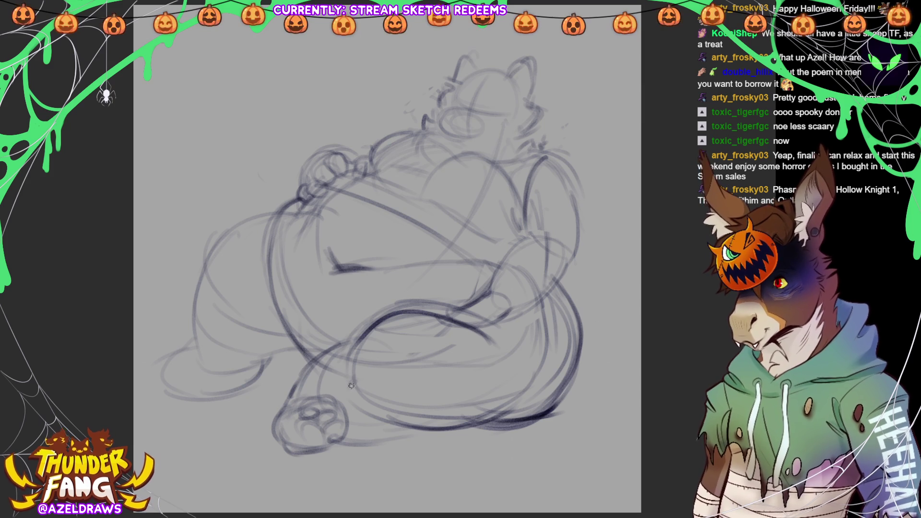
pyautogui.moveTo(367, 417)
pyautogui.mouseDown()
pyautogui.moveTo(361, 440)
pyautogui.moveTo(412, 439)
pyautogui.moveTo(350, 444)
pyautogui.moveTo(404, 451)
pyautogui.moveTo(395, 443)
pyautogui.moveTo(427, 437)
pyautogui.mouseUp()
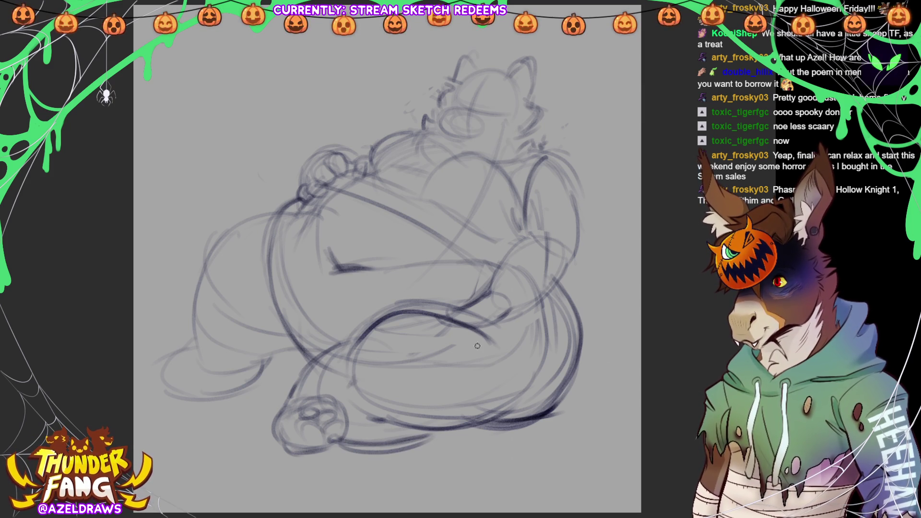
# Darken the long left back curve and outline the left leg and foot.
pyautogui.moveTo(246, 364); pyautogui.dragTo(301, 354)
pyautogui.moveTo(279, 212)
pyautogui.mouseDown()
pyautogui.moveTo(225, 236)
pyautogui.moveTo(189, 335)
pyautogui.mouseUp()
pyautogui.moveTo(248, 228)
pyautogui.mouseDown()
pyautogui.moveTo(195, 275)
pyautogui.moveTo(209, 343)
pyautogui.mouseUp()
pyautogui.moveTo(188, 294)
pyautogui.mouseDown()
pyautogui.moveTo(190, 328)
pyautogui.moveTo(211, 369)
pyautogui.moveTo(276, 359)
pyautogui.mouseUp()
pyautogui.moveTo(194, 350)
pyautogui.mouseDown()
pyautogui.moveTo(166, 361)
pyautogui.moveTo(161, 397)
pyautogui.moveTo(211, 400)
pyautogui.mouseUp()
pyautogui.moveTo(162, 379)
pyautogui.mouseDown()
pyautogui.moveTo(176, 358)
pyautogui.moveTo(167, 386)
pyautogui.moveTo(191, 383)
pyautogui.moveTo(181, 366)
pyautogui.moveTo(176, 382)
pyautogui.moveTo(191, 395)
pyautogui.moveTo(187, 369)
pyautogui.moveTo(158, 372)
pyautogui.moveTo(225, 391)
pyautogui.moveTo(246, 371)
pyautogui.moveTo(238, 379)
pyautogui.mouseUp()
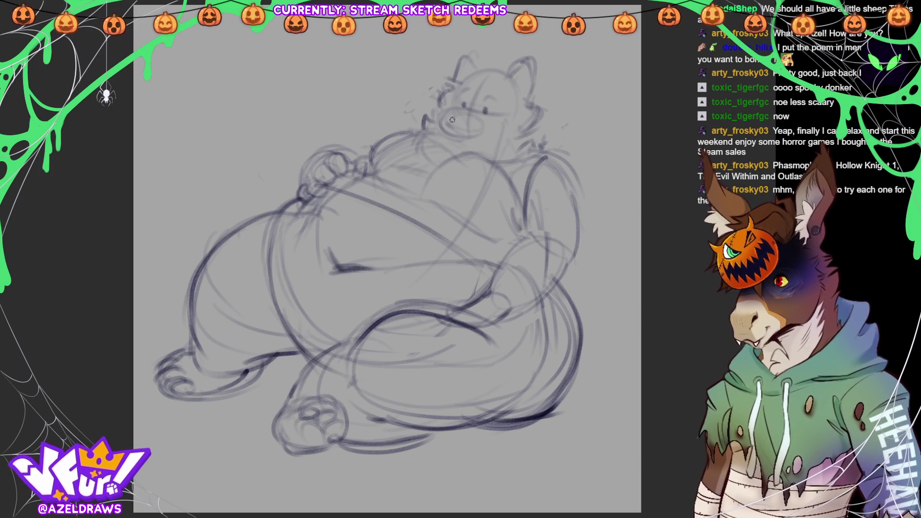
# Darken the nose, head top, neck, shoulder, chest, belly and right arm lines.
pyautogui.moveTo(452, 124)
pyautogui.mouseDown()
pyautogui.moveTo(469, 143)
pyautogui.moveTo(490, 125)
pyautogui.mouseUp()
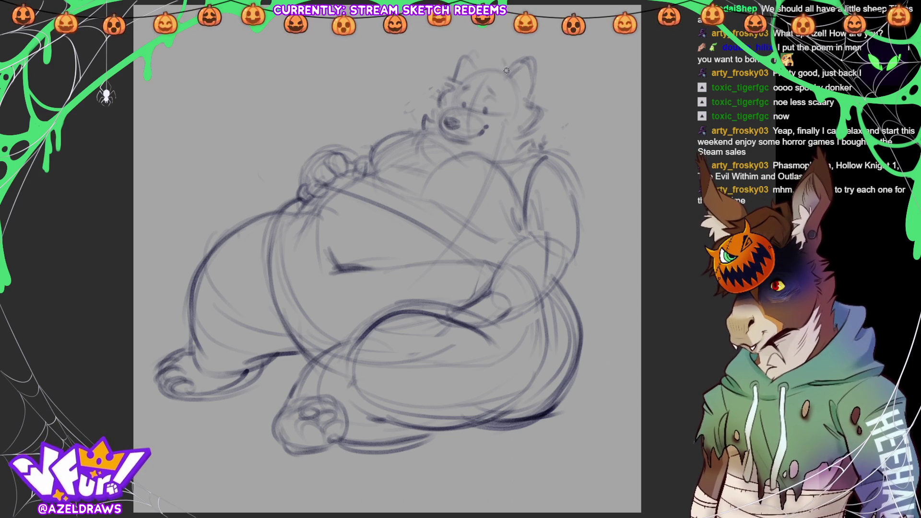
pyautogui.moveTo(493, 69); pyautogui.dragTo(480, 78)
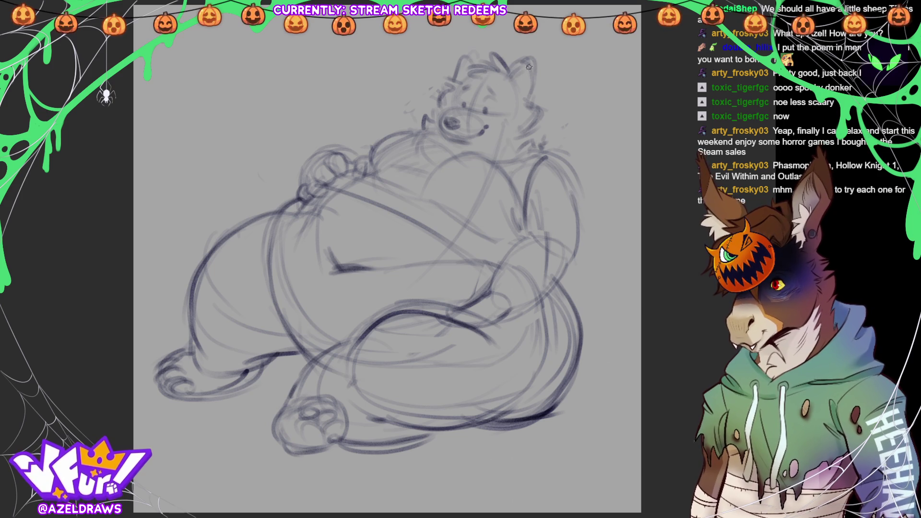
pyautogui.moveTo(489, 151)
pyautogui.mouseDown()
pyautogui.moveTo(510, 126)
pyautogui.moveTo(532, 129)
pyautogui.mouseUp()
pyautogui.moveTo(464, 158)
pyautogui.mouseDown()
pyautogui.moveTo(455, 158)
pyautogui.moveTo(508, 175)
pyautogui.moveTo(442, 164)
pyautogui.moveTo(446, 139)
pyautogui.moveTo(389, 134)
pyautogui.moveTo(350, 172)
pyautogui.moveTo(411, 183)
pyautogui.mouseUp()
pyautogui.moveTo(454, 214); pyautogui.dragTo(522, 234)
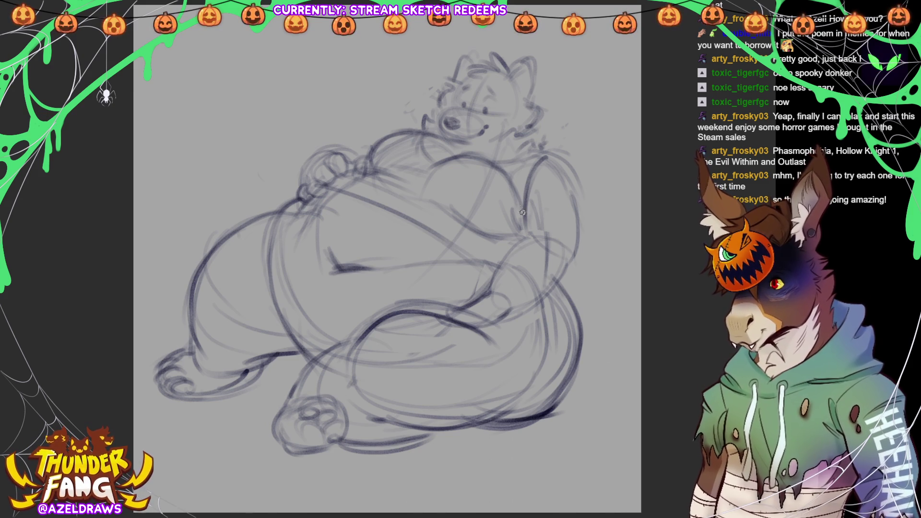
pyautogui.moveTo(522, 190); pyautogui.dragTo(529, 244)
# Redraw the right shoulder and forearm, undoing and redoing one stray stroke.
pyautogui.moveTo(528, 154)
pyautogui.mouseDown()
pyautogui.moveTo(565, 161)
pyautogui.moveTo(582, 196)
pyautogui.moveTo(575, 266)
pyautogui.mouseUp()
pyautogui.moveTo(529, 234)
pyautogui.mouseDown()
pyautogui.moveTo(491, 289)
pyautogui.moveTo(571, 273)
pyautogui.moveTo(524, 300)
pyautogui.mouseUp()
pyautogui.moveTo(569, 265)
pyautogui.mouseDown()
pyautogui.moveTo(563, 291)
pyautogui.moveTo(602, 235)
pyautogui.moveTo(613, 308)
pyautogui.moveTo(611, 291)
pyautogui.mouseUp()
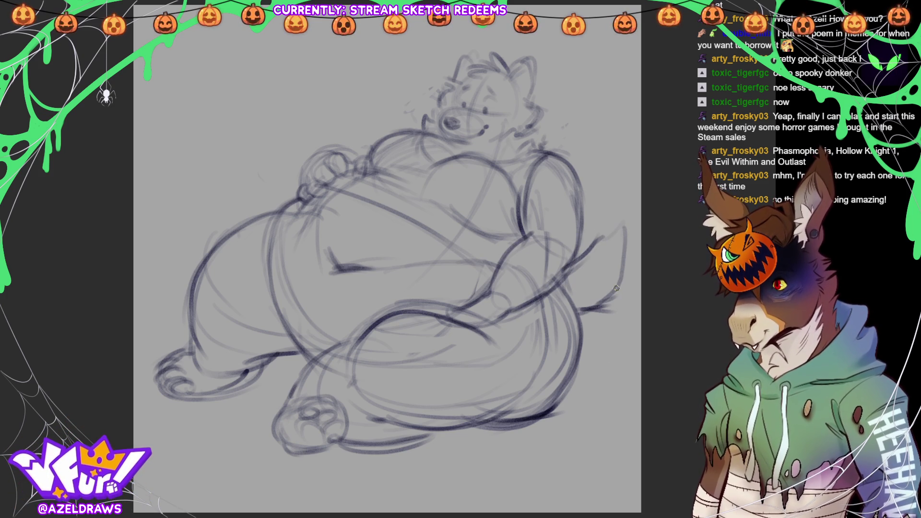
pyautogui.hotkey('ctrl', 'z')
pyautogui.moveTo(565, 271); pyautogui.dragTo(586, 253)
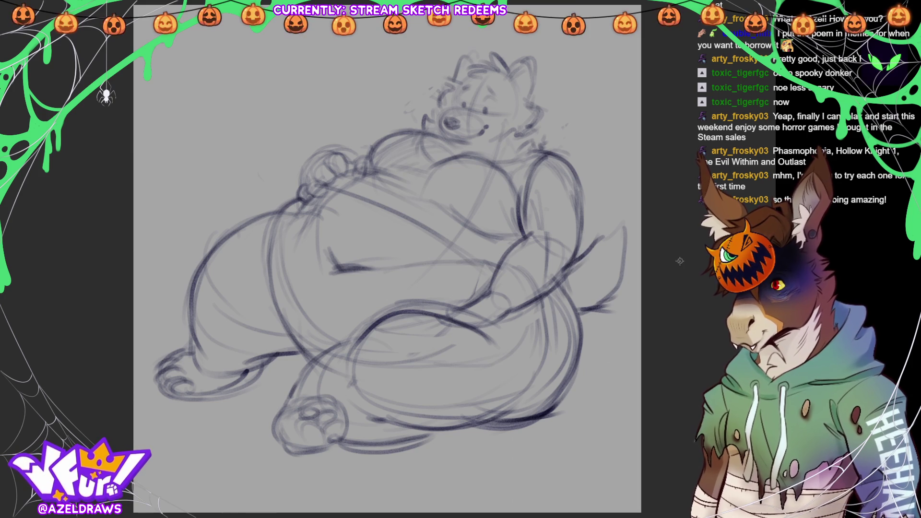
# Sketch the bushy tail curving up behind the arm and reinforce the leg where it meets the tail.
pyautogui.moveTo(581, 327)
pyautogui.mouseDown()
pyautogui.moveTo(631, 323)
pyautogui.moveTo(638, 281)
pyautogui.moveTo(607, 273)
pyautogui.moveTo(645, 264)
pyautogui.mouseUp()
pyautogui.moveTo(602, 204); pyautogui.dragTo(590, 246)
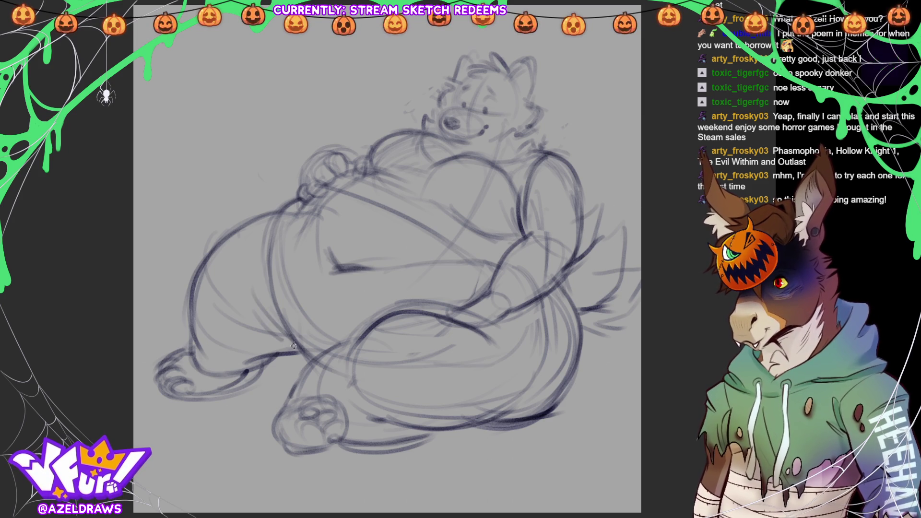
pyautogui.moveTo(469, 337); pyautogui.dragTo(524, 357)
pyautogui.moveTo(497, 328)
pyautogui.mouseDown()
pyautogui.moveTo(523, 338)
pyautogui.moveTo(566, 307)
pyautogui.moveTo(525, 319)
pyautogui.moveTo(562, 271)
pyautogui.moveTo(565, 302)
pyautogui.moveTo(570, 283)
pyautogui.mouseUp()
pyautogui.moveTo(557, 314)
pyautogui.mouseDown()
pyautogui.moveTo(502, 326)
pyautogui.moveTo(496, 335)
pyautogui.moveTo(556, 326)
pyautogui.moveTo(494, 336)
pyautogui.moveTo(504, 348)
pyautogui.moveTo(489, 341)
pyautogui.moveTo(494, 357)
pyautogui.mouseUp()
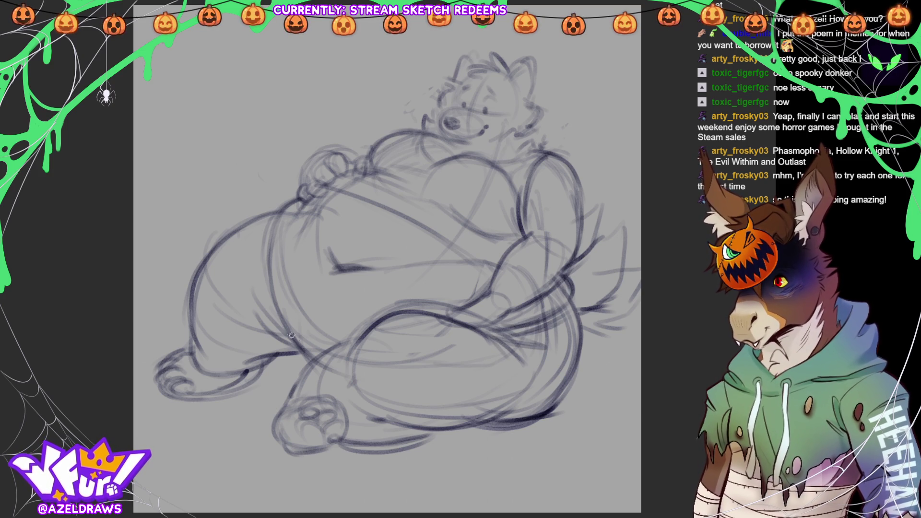
# Darken the belly's left, inner and bottom curves.
pyautogui.moveTo(298, 205)
pyautogui.mouseDown()
pyautogui.moveTo(305, 335)
pyautogui.moveTo(342, 334)
pyautogui.mouseUp()
pyautogui.moveTo(278, 272); pyautogui.dragTo(341, 345)
pyautogui.moveTo(288, 310)
pyautogui.mouseDown()
pyautogui.moveTo(332, 337)
pyautogui.moveTo(331, 353)
pyautogui.moveTo(295, 346)
pyautogui.moveTo(312, 370)
pyautogui.mouseUp()
pyautogui.moveTo(302, 336)
pyautogui.mouseDown()
pyautogui.moveTo(284, 372)
pyautogui.moveTo(301, 372)
pyautogui.mouseUp()
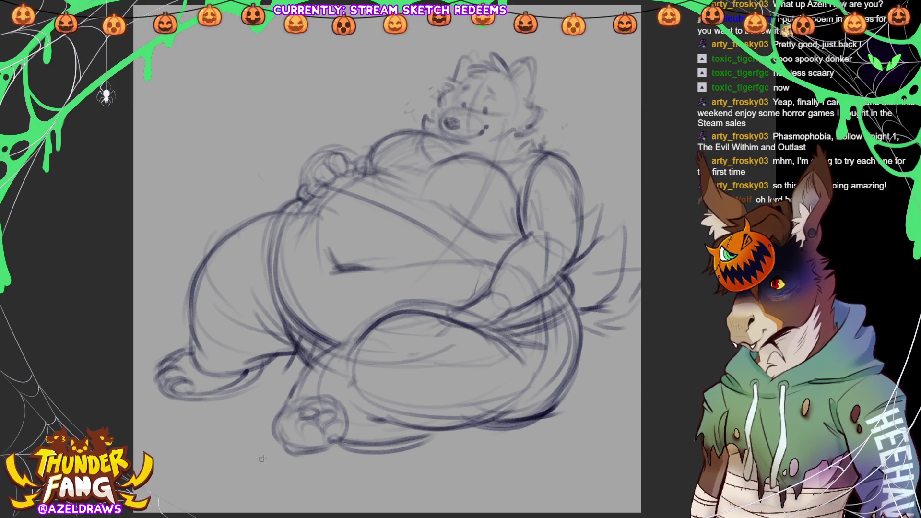
pyautogui.moveTo(347, 395); pyautogui.dragTo(331, 414)
pyautogui.moveTo(358, 332); pyautogui.dragTo(340, 376)
pyautogui.moveTo(356, 330); pyautogui.dragTo(336, 360)
pyautogui.moveTo(379, 422)
pyautogui.mouseDown()
pyautogui.moveTo(461, 444)
pyautogui.moveTo(517, 410)
pyautogui.mouseUp()
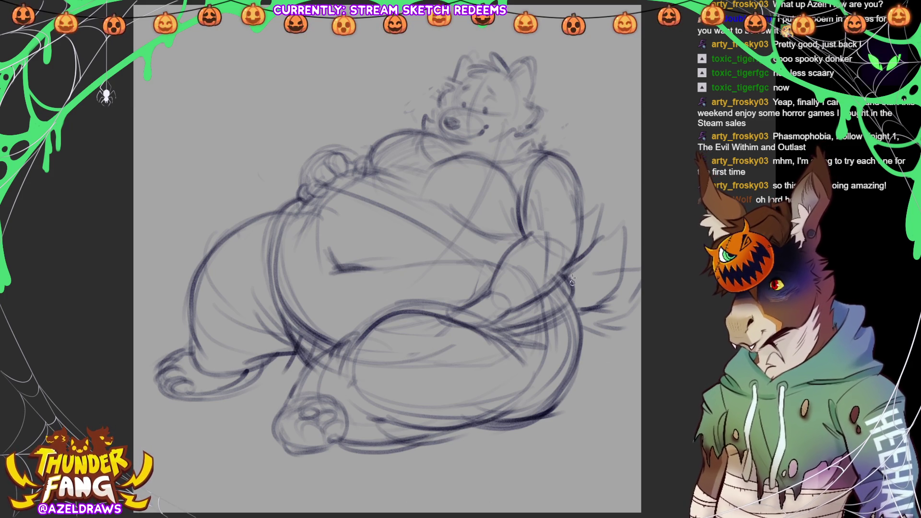
# Refine the right shoulder curve and sketch the hand resting near the knee.
pyautogui.moveTo(540, 155)
pyautogui.mouseDown()
pyautogui.moveTo(571, 174)
pyautogui.moveTo(557, 151)
pyautogui.moveTo(576, 163)
pyautogui.moveTo(578, 249)
pyautogui.moveTo(580, 240)
pyautogui.mouseUp()
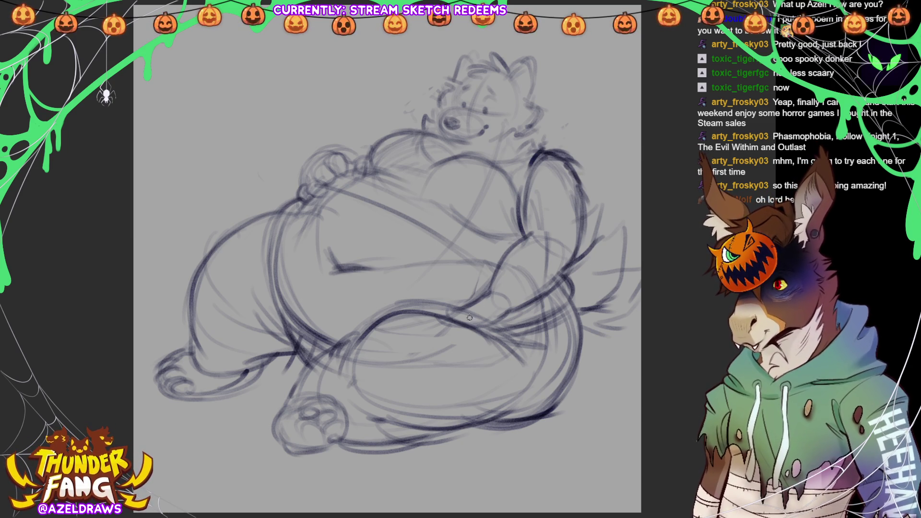
pyautogui.moveTo(514, 320)
pyautogui.mouseDown()
pyautogui.moveTo(460, 317)
pyautogui.moveTo(475, 317)
pyautogui.moveTo(468, 325)
pyautogui.mouseUp()
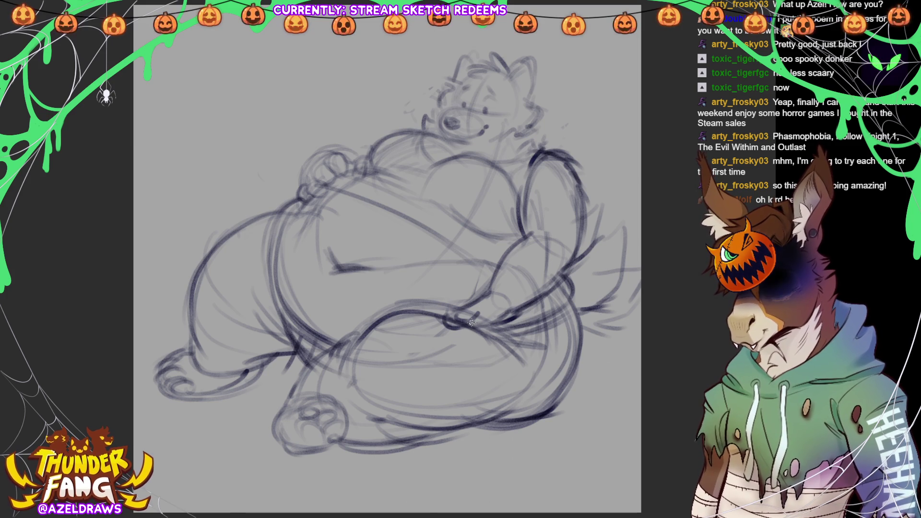
pyautogui.moveTo(495, 279)
pyautogui.mouseDown()
pyautogui.moveTo(468, 293)
pyautogui.moveTo(509, 290)
pyautogui.moveTo(516, 323)
pyautogui.mouseUp()
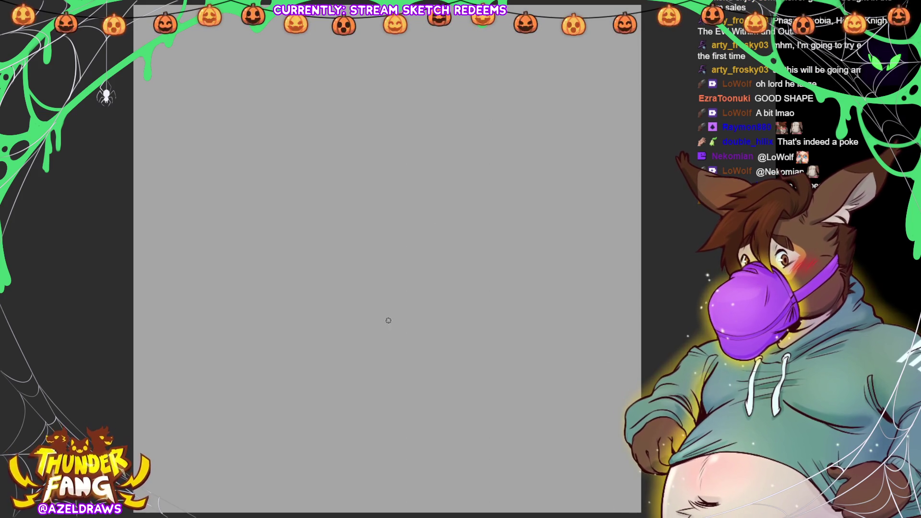
# Block in a head circle with guidelines, cheek and muzzle curves, and the pointed right ear.
pyautogui.moveTo(372, 129)
pyautogui.mouseDown()
pyautogui.moveTo(399, 121)
pyautogui.moveTo(336, 96)
pyautogui.moveTo(374, 82)
pyautogui.moveTo(360, 67)
pyautogui.moveTo(356, 144)
pyautogui.moveTo(401, 116)
pyautogui.mouseUp()
pyautogui.moveTo(345, 113)
pyautogui.mouseDown()
pyautogui.moveTo(342, 121)
pyautogui.moveTo(354, 123)
pyautogui.moveTo(320, 145)
pyautogui.mouseUp()
pyautogui.moveTo(335, 90); pyautogui.dragTo(330, 114)
pyautogui.moveTo(377, 140); pyautogui.dragTo(416, 119)
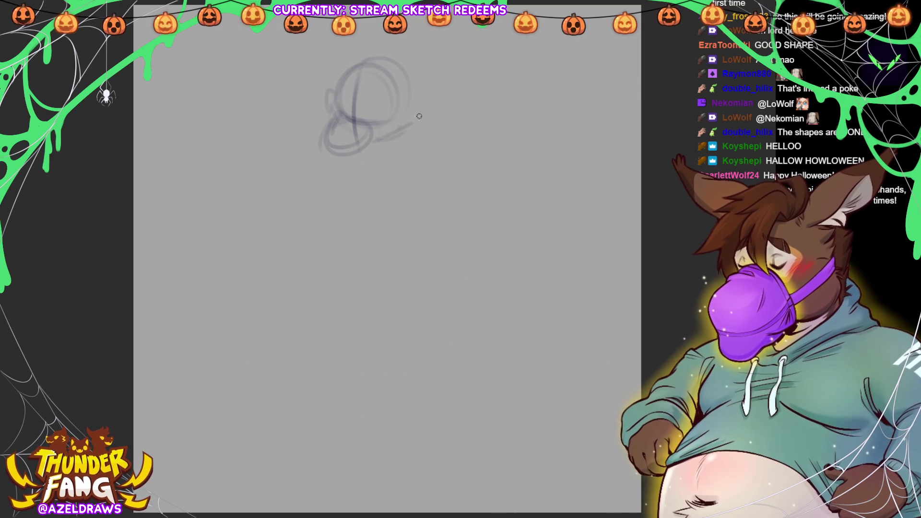
pyautogui.moveTo(388, 75)
pyautogui.mouseDown()
pyautogui.moveTo(408, 72)
pyautogui.moveTo(416, 89)
pyautogui.mouseUp()
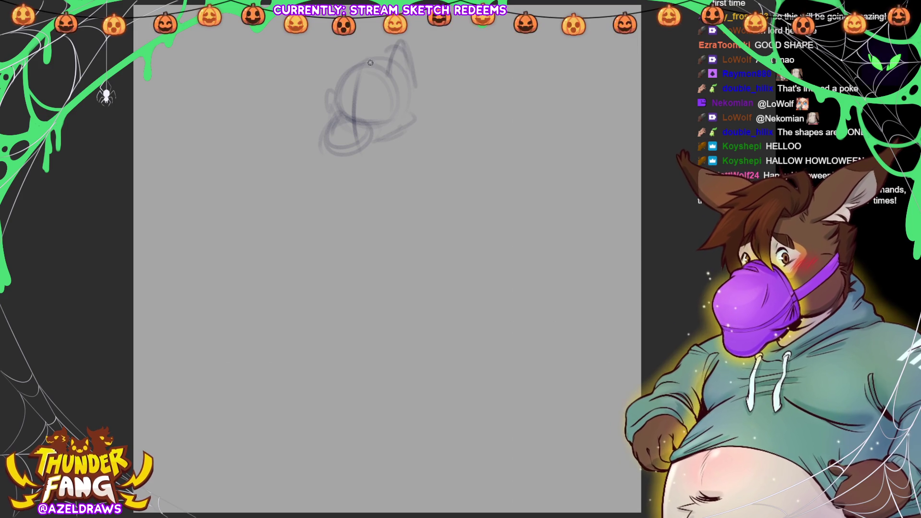
# Shape the muzzle loop, mark the nose, and darken the jaw and lower head outline.
pyautogui.moveTo(342, 144)
pyautogui.mouseDown()
pyautogui.moveTo(322, 133)
pyautogui.moveTo(344, 137)
pyautogui.mouseUp()
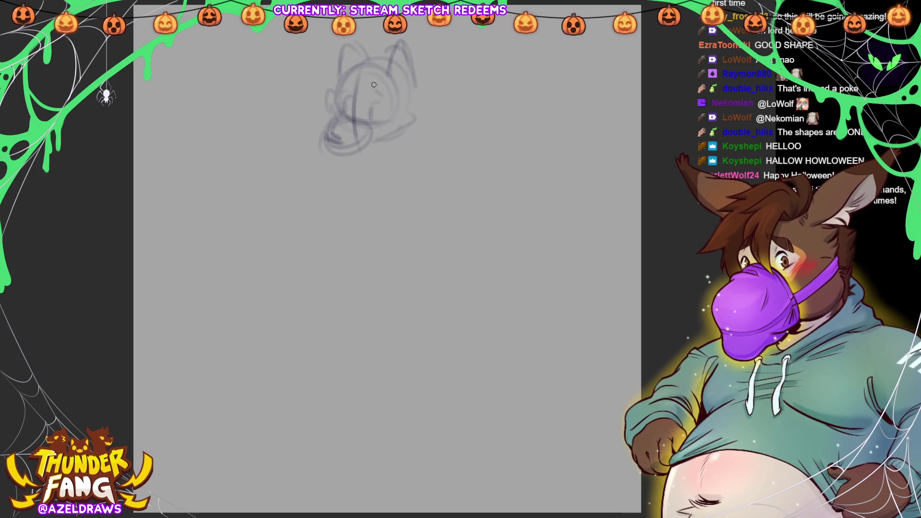
pyautogui.moveTo(330, 149)
pyautogui.mouseDown()
pyautogui.moveTo(394, 148)
pyautogui.moveTo(420, 127)
pyautogui.mouseUp()
pyautogui.moveTo(422, 98); pyautogui.dragTo(413, 121)
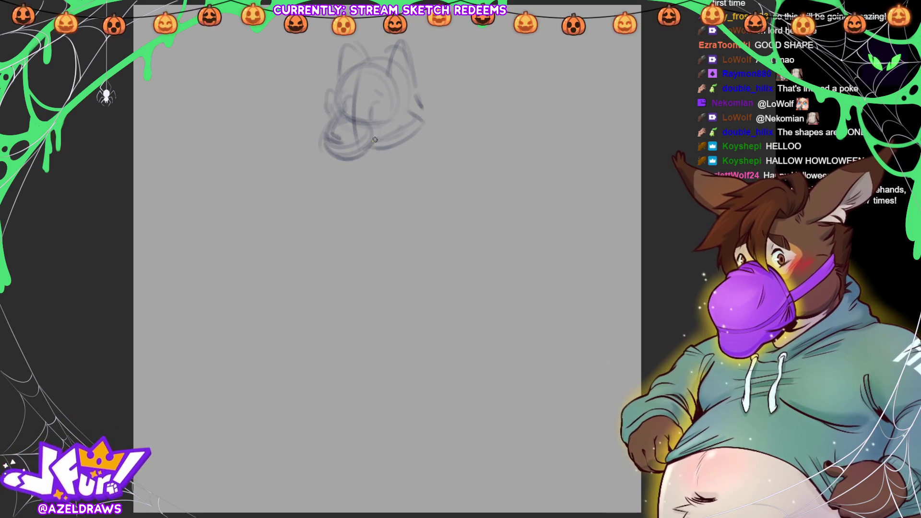
pyautogui.moveTo(372, 138); pyautogui.dragTo(380, 140)
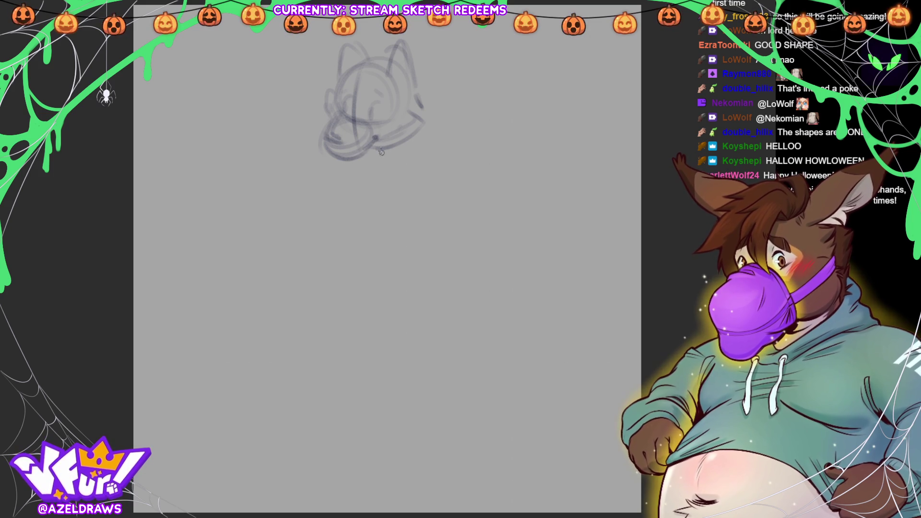
pyautogui.moveTo(331, 152); pyautogui.dragTo(358, 156)
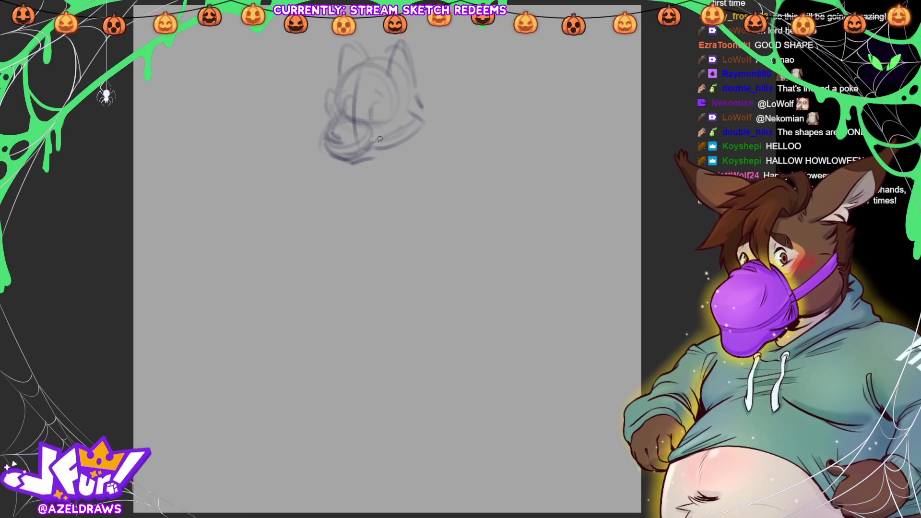
pyautogui.moveTo(346, 155); pyautogui.dragTo(382, 159)
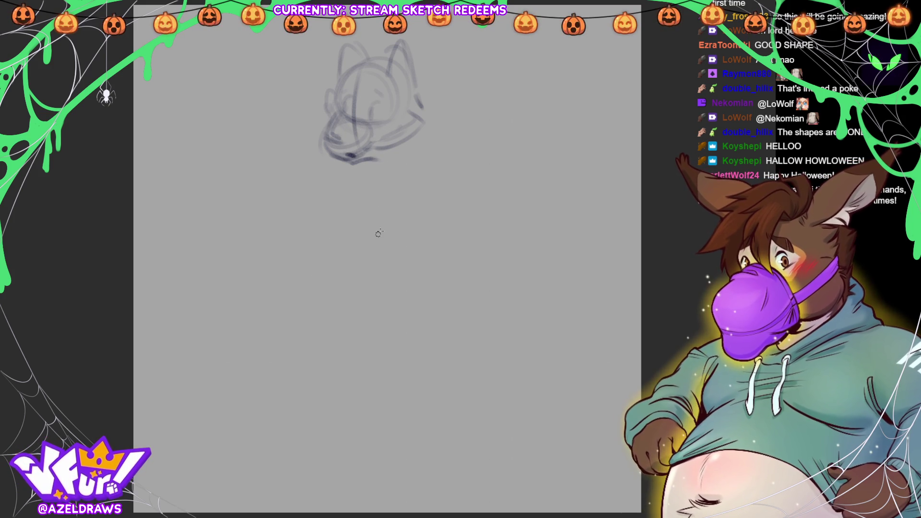
pyautogui.hotkey('ctrl', 't')
# Tilt the head sketch clockwise and draw a long neck line below the jaw.
pyautogui.moveTo(461, 94); pyautogui.dragTo(462, 91)
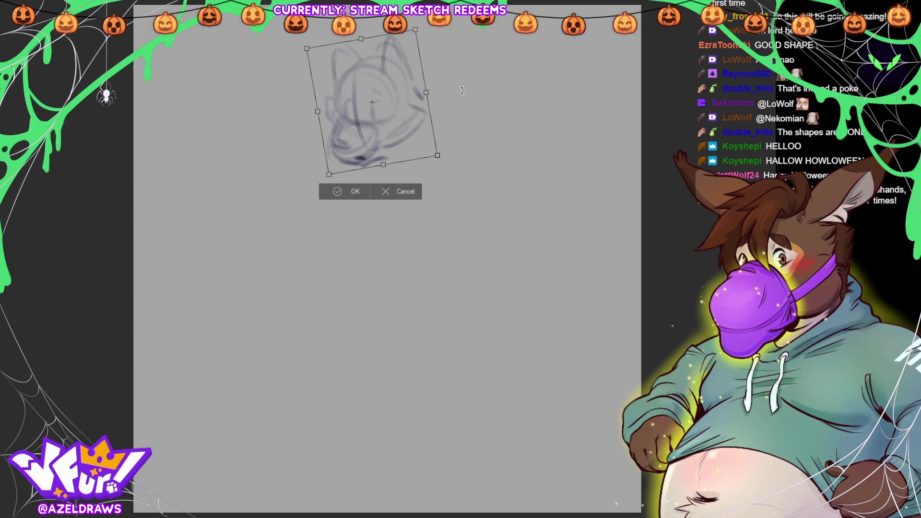
pyautogui.click(337, 192)
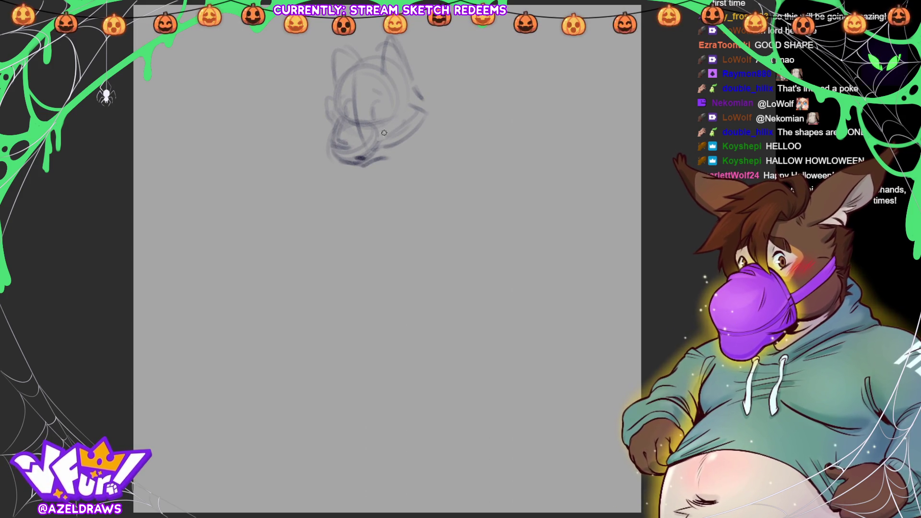
pyautogui.moveTo(375, 169)
pyautogui.mouseDown()
pyautogui.moveTo(388, 300)
pyautogui.moveTo(393, 264)
pyautogui.mouseUp()
# Outline both ears' outer edges and add cheek fluff along the jaw.
pyautogui.moveTo(409, 91); pyautogui.dragTo(413, 70)
pyautogui.moveTo(336, 42)
pyautogui.mouseDown()
pyautogui.moveTo(319, 135)
pyautogui.moveTo(338, 137)
pyautogui.mouseUp()
pyautogui.moveTo(405, 150); pyautogui.dragTo(387, 155)
pyautogui.moveTo(420, 96); pyautogui.dragTo(416, 129)
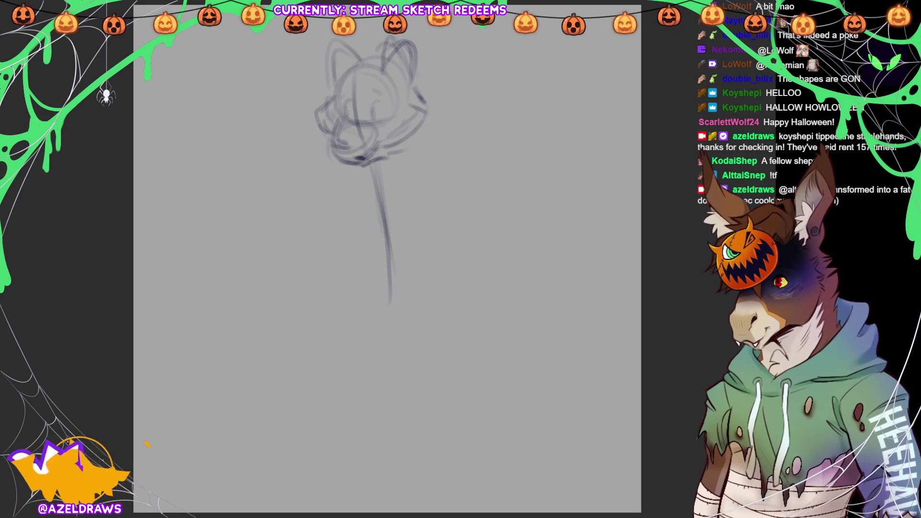
# Delete the head sketch and redraw a head circle with guidelines and inner curves.
pyautogui.press('Delete')
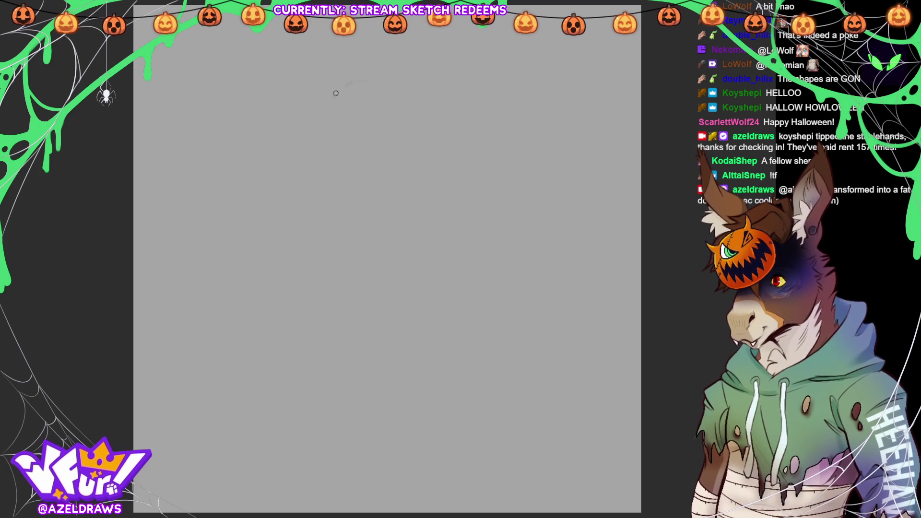
pyautogui.moveTo(333, 79)
pyautogui.mouseDown()
pyautogui.moveTo(339, 75)
pyautogui.moveTo(367, 114)
pyautogui.moveTo(386, 115)
pyautogui.mouseUp()
pyautogui.moveTo(393, 71); pyautogui.dragTo(396, 123)
pyautogui.moveTo(345, 92)
pyautogui.mouseDown()
pyautogui.moveTo(383, 117)
pyautogui.moveTo(416, 124)
pyautogui.moveTo(398, 142)
pyautogui.moveTo(421, 124)
pyautogui.moveTo(389, 150)
pyautogui.mouseUp()
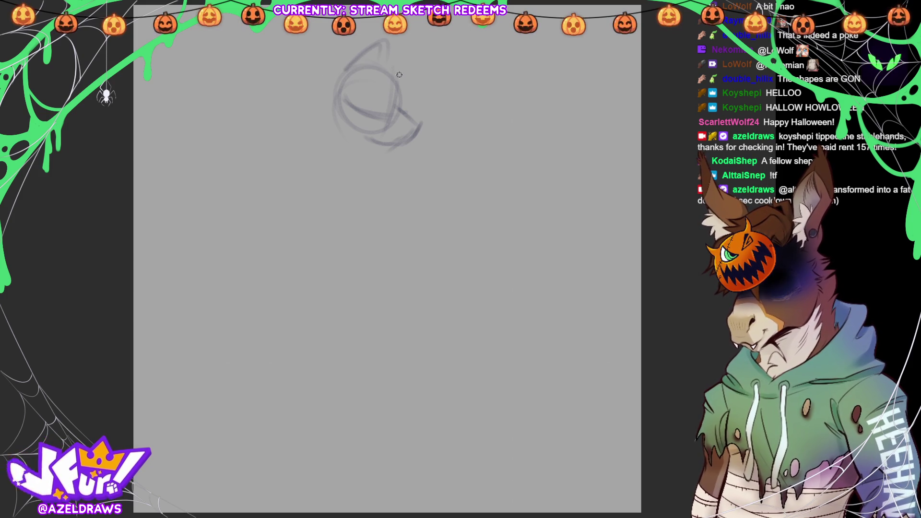
# Rough in the neck, chest curve and back lines rising to the head.
pyautogui.moveTo(349, 135)
pyautogui.mouseDown()
pyautogui.moveTo(338, 165)
pyautogui.moveTo(347, 246)
pyautogui.mouseUp()
pyautogui.moveTo(298, 158)
pyautogui.mouseDown()
pyautogui.moveTo(336, 134)
pyautogui.moveTo(387, 166)
pyautogui.mouseUp()
pyautogui.moveTo(247, 199)
pyautogui.mouseDown()
pyautogui.moveTo(326, 127)
pyautogui.moveTo(360, 115)
pyautogui.mouseUp()
pyautogui.moveTo(281, 177)
pyautogui.mouseDown()
pyautogui.moveTo(333, 127)
pyautogui.moveTo(323, 148)
pyautogui.mouseUp()
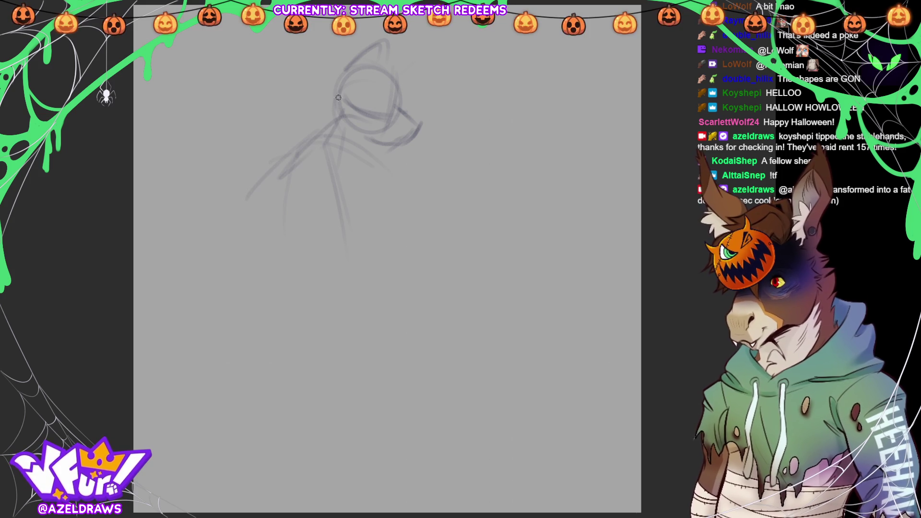
pyautogui.moveTo(334, 113); pyautogui.dragTo(313, 146)
pyautogui.moveTo(284, 181)
pyautogui.mouseDown()
pyautogui.moveTo(327, 162)
pyautogui.moveTo(314, 188)
pyautogui.moveTo(348, 221)
pyautogui.mouseUp()
# Sketch the torso's left side and the big belly's bottom and right curves.
pyautogui.moveTo(348, 145)
pyautogui.mouseDown()
pyautogui.moveTo(367, 158)
pyautogui.moveTo(395, 225)
pyautogui.mouseUp()
pyautogui.moveTo(310, 226); pyautogui.dragTo(374, 224)
pyautogui.moveTo(287, 236)
pyautogui.mouseDown()
pyautogui.moveTo(283, 287)
pyautogui.moveTo(364, 336)
pyautogui.mouseUp()
pyautogui.moveTo(314, 298); pyautogui.dragTo(365, 326)
pyautogui.moveTo(276, 271)
pyautogui.mouseDown()
pyautogui.moveTo(376, 312)
pyautogui.moveTo(391, 298)
pyautogui.moveTo(372, 317)
pyautogui.mouseUp()
pyautogui.moveTo(397, 234); pyautogui.dragTo(402, 265)
pyautogui.moveTo(386, 233)
pyautogui.mouseDown()
pyautogui.moveTo(366, 320)
pyautogui.moveTo(397, 267)
pyautogui.moveTo(409, 292)
pyautogui.moveTo(368, 320)
pyautogui.mouseUp()
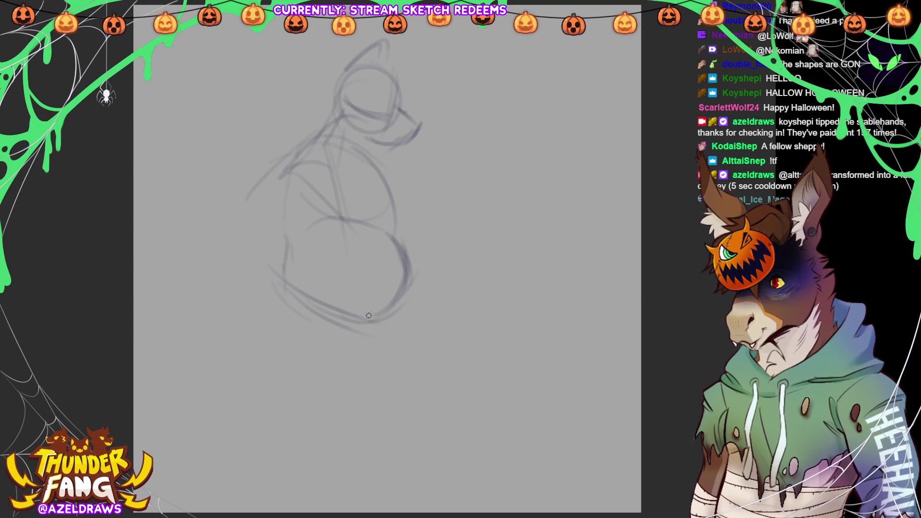
# Darken the right chest outline and the back curve down from the shoulder.
pyautogui.moveTo(382, 175); pyautogui.dragTo(396, 223)
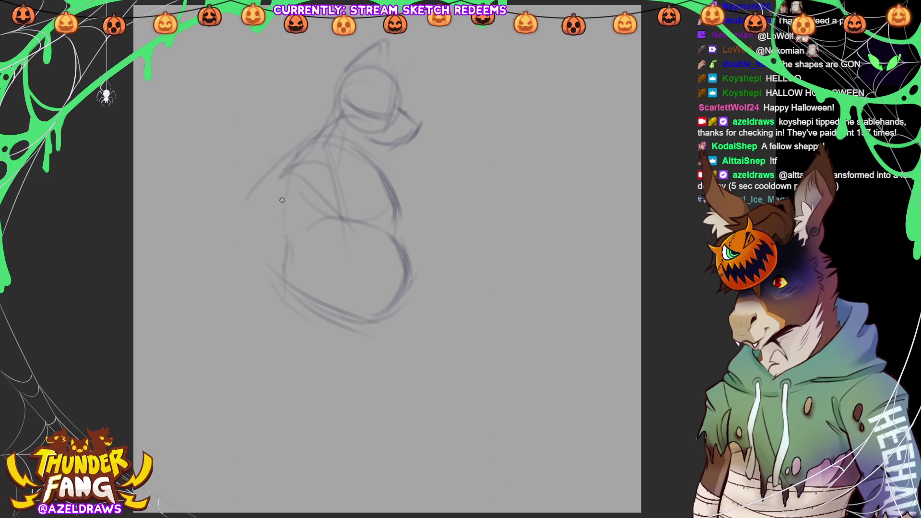
pyautogui.moveTo(278, 183)
pyautogui.mouseDown()
pyautogui.moveTo(314, 155)
pyautogui.moveTo(276, 174)
pyautogui.mouseUp()
pyautogui.moveTo(307, 148)
pyautogui.mouseDown()
pyautogui.moveTo(272, 178)
pyautogui.moveTo(269, 211)
pyautogui.moveTo(247, 238)
pyautogui.moveTo(288, 235)
pyautogui.mouseUp()
# Draw the arm along the left side with a hand resting on the belly.
pyautogui.moveTo(280, 192)
pyautogui.mouseDown()
pyautogui.moveTo(250, 225)
pyautogui.moveTo(252, 203)
pyautogui.moveTo(263, 263)
pyautogui.moveTo(310, 193)
pyautogui.mouseUp()
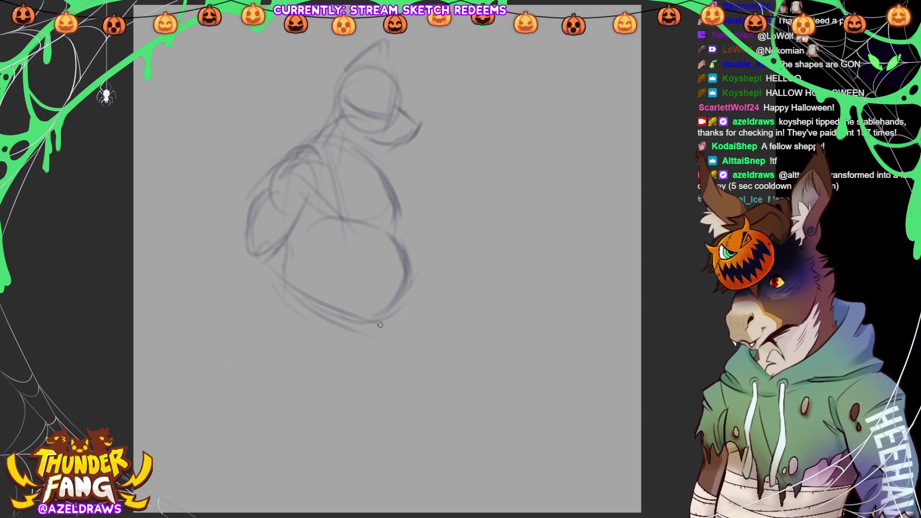
pyautogui.moveTo(346, 269)
pyautogui.mouseDown()
pyautogui.moveTo(319, 282)
pyautogui.moveTo(335, 311)
pyautogui.moveTo(316, 268)
pyautogui.moveTo(359, 293)
pyautogui.moveTo(310, 288)
pyautogui.moveTo(336, 264)
pyautogui.moveTo(326, 260)
pyautogui.mouseUp()
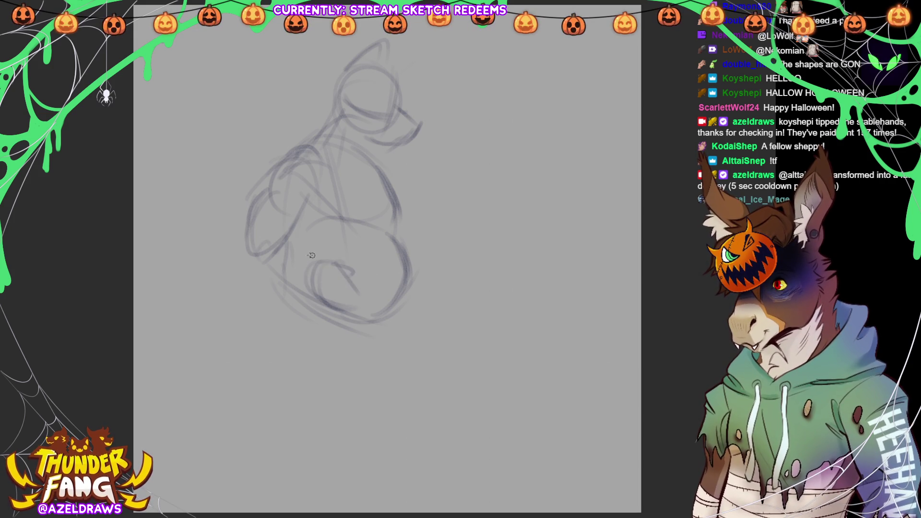
pyautogui.moveTo(287, 234)
pyautogui.mouseDown()
pyautogui.moveTo(257, 220)
pyautogui.moveTo(239, 242)
pyautogui.mouseUp()
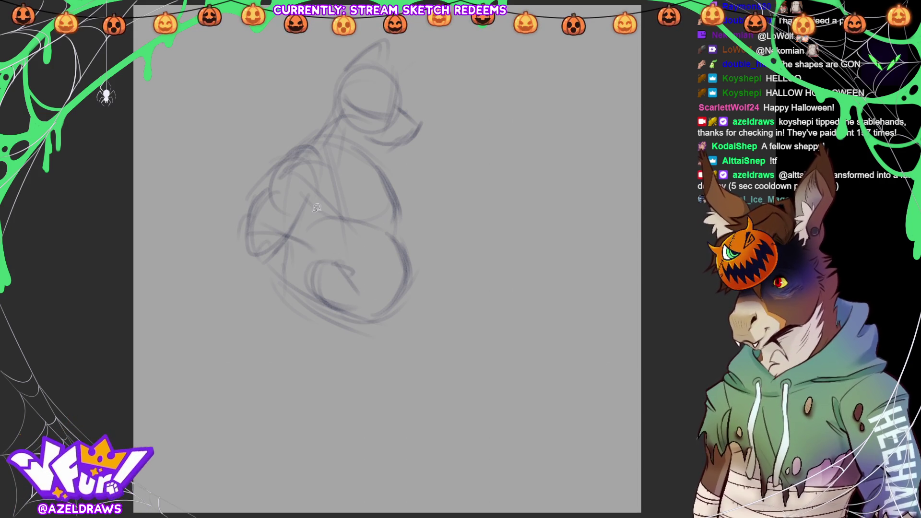
pyautogui.moveTo(251, 263)
pyautogui.mouseDown()
pyautogui.moveTo(321, 184)
pyautogui.moveTo(277, 144)
pyautogui.moveTo(238, 263)
pyautogui.mouseUp()
# Rotate the selected arm slightly and deselect it.
pyautogui.click(347, 287)
pyautogui.moveTo(357, 201); pyautogui.dragTo(358, 227)
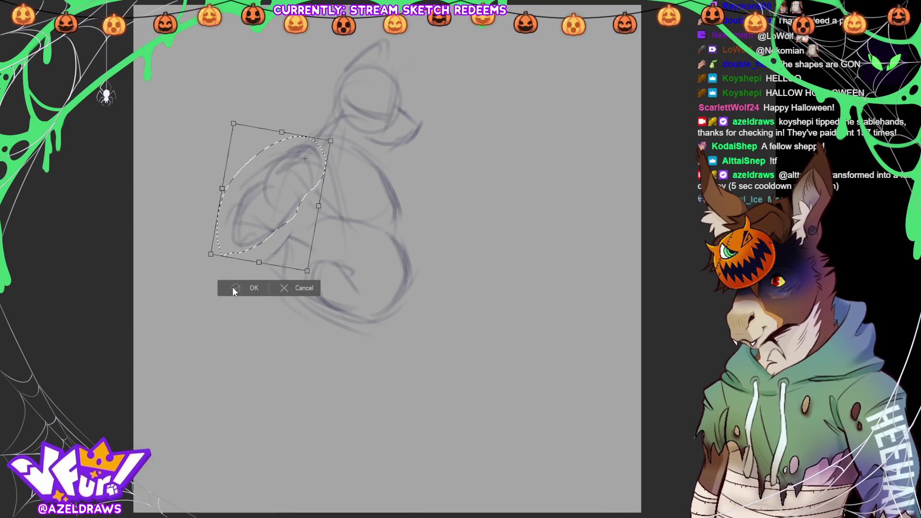
pyautogui.click(234, 286)
pyautogui.click(188, 267)
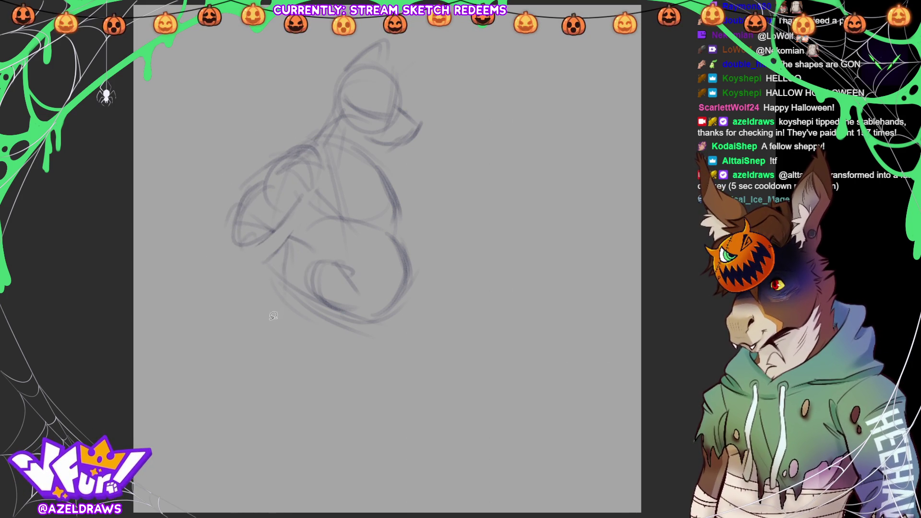
# Lasso the left arm and rotate it counter-clockwise into place.
pyautogui.moveTo(250, 253)
pyautogui.mouseDown()
pyautogui.moveTo(242, 243)
pyautogui.moveTo(257, 271)
pyautogui.moveTo(315, 265)
pyautogui.moveTo(290, 270)
pyautogui.moveTo(289, 249)
pyautogui.moveTo(277, 241)
pyautogui.mouseUp()
pyautogui.press('m')
pyautogui.moveTo(226, 255)
pyautogui.mouseDown()
pyautogui.moveTo(283, 228)
pyautogui.moveTo(327, 169)
pyautogui.moveTo(234, 251)
pyautogui.mouseUp()
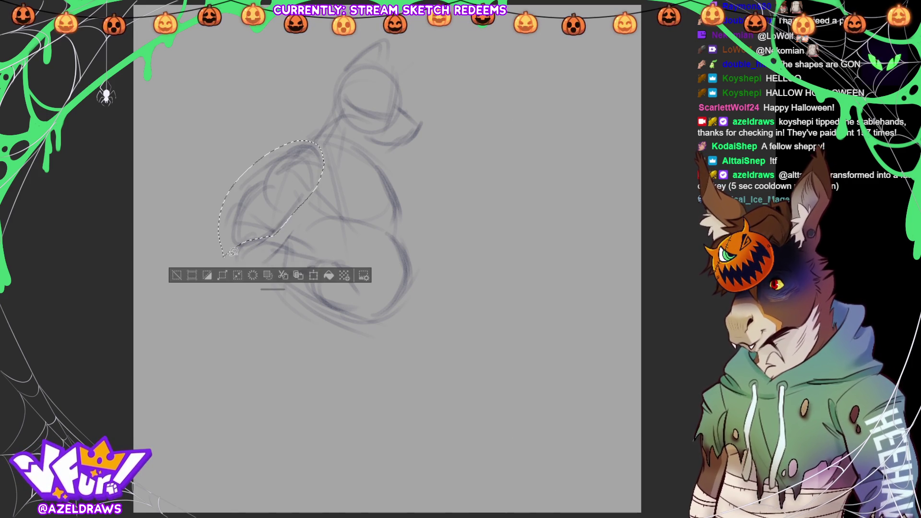
pyautogui.click(314, 272)
pyautogui.moveTo(360, 177)
pyautogui.mouseDown()
pyautogui.moveTo(361, 160)
pyautogui.moveTo(371, 181)
pyautogui.mouseUp()
pyautogui.click(259, 296)
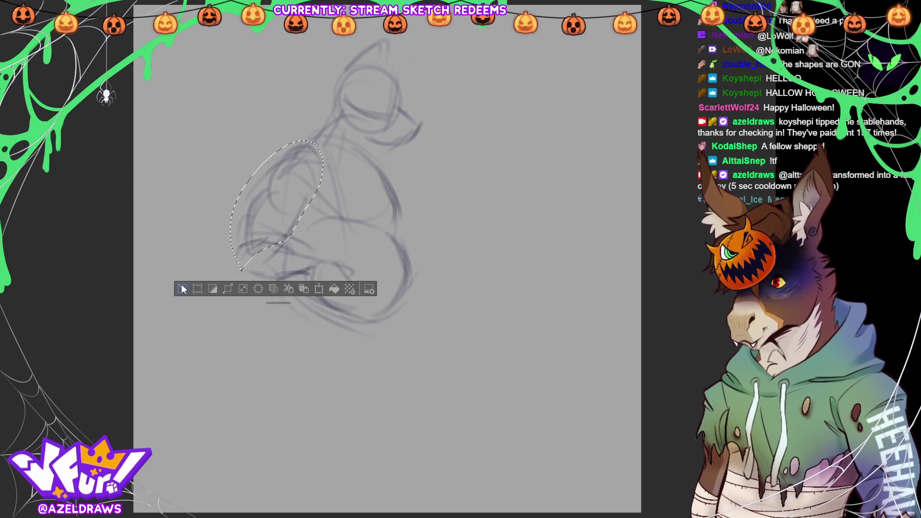
pyautogui.hotkey('ctrl', 'd')
# Rotate the hand and hip area slightly clockwise and shift it down-left.
pyautogui.moveTo(321, 251)
pyautogui.mouseDown()
pyautogui.moveTo(247, 230)
pyautogui.moveTo(278, 288)
pyautogui.moveTo(342, 307)
pyautogui.moveTo(362, 260)
pyautogui.mouseUp()
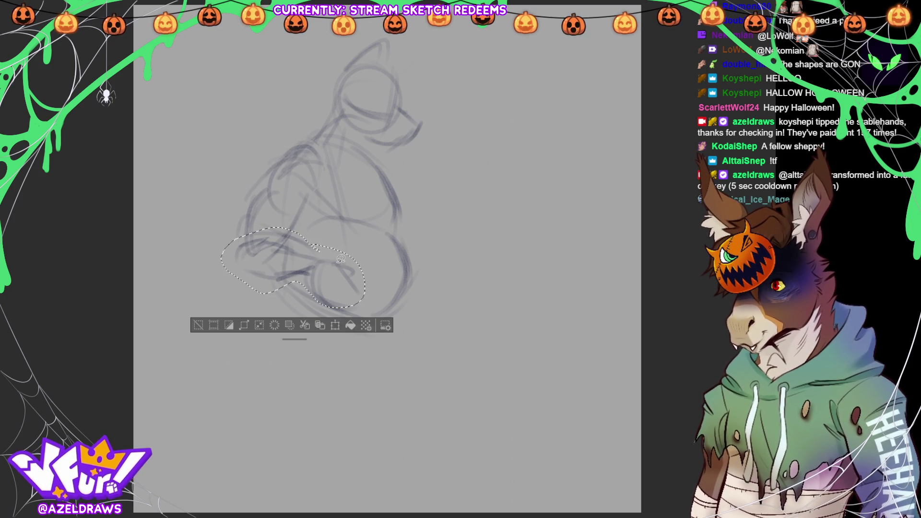
pyautogui.click(347, 324)
pyautogui.moveTo(365, 307); pyautogui.dragTo(380, 272)
pyautogui.moveTo(335, 290); pyautogui.dragTo(334, 292)
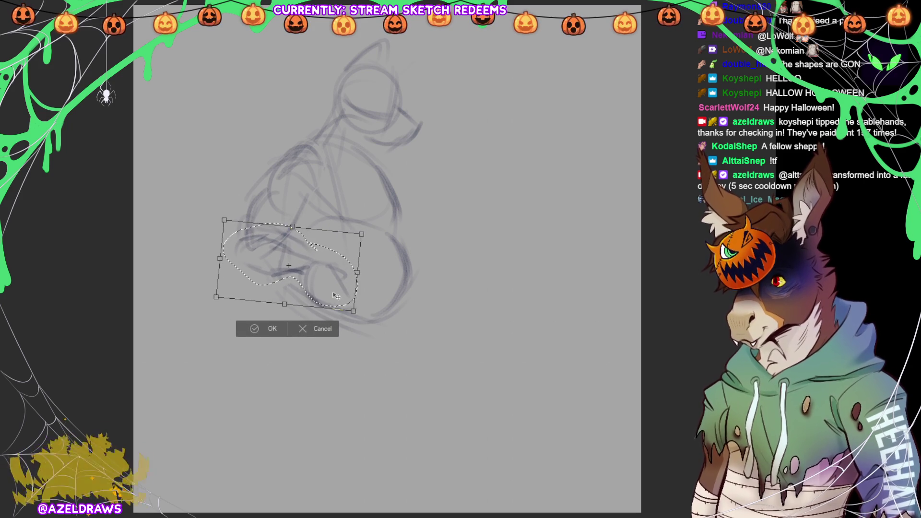
pyautogui.click(250, 329)
pyautogui.click(197, 322)
# Turn the belly's right outline upright and push it further right.
pyautogui.moveTo(365, 300)
pyautogui.mouseDown()
pyautogui.moveTo(421, 294)
pyautogui.moveTo(401, 184)
pyautogui.moveTo(377, 226)
pyautogui.moveTo(366, 299)
pyautogui.mouseUp()
pyautogui.click(432, 355)
pyautogui.moveTo(474, 269); pyautogui.dragTo(472, 259)
pyautogui.moveTo(408, 269); pyautogui.dragTo(421, 267)
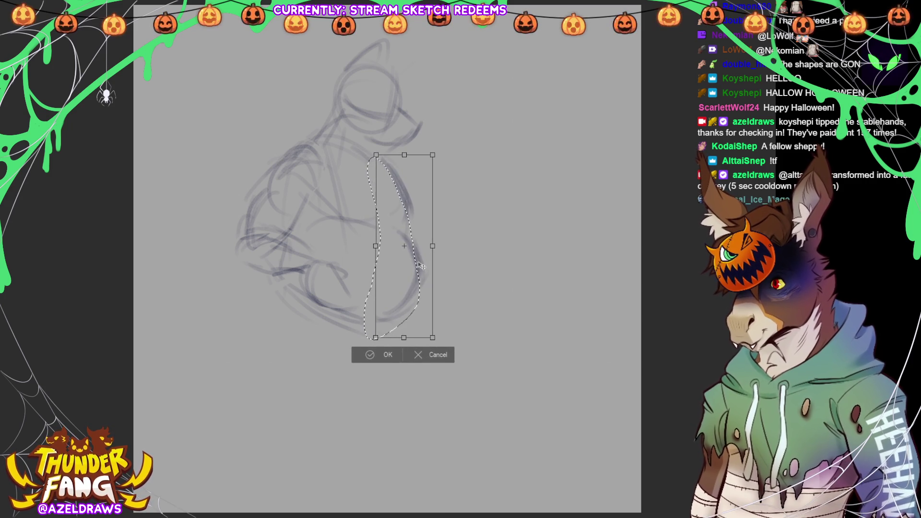
pyautogui.click(373, 355)
pyautogui.hotkey('ctrl', 'd')
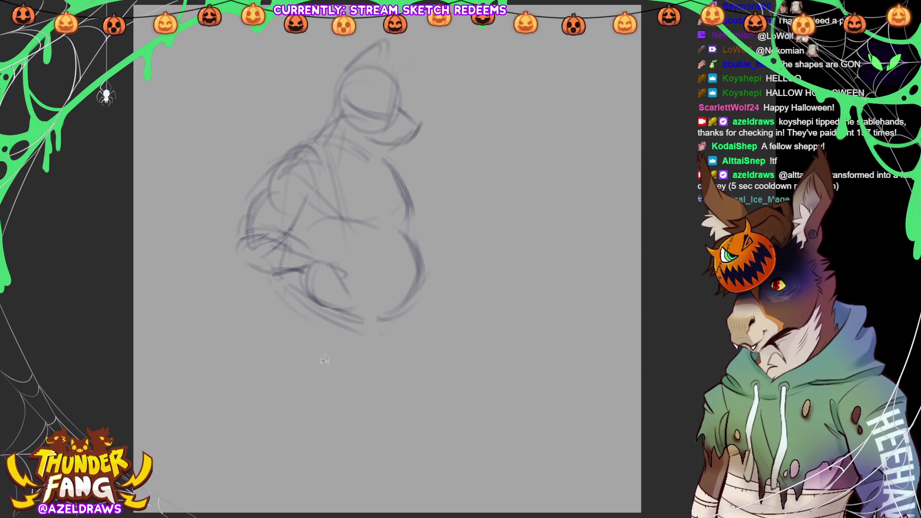
# Darken the arm, chest, back, neck and belly contours of the body.
pyautogui.moveTo(301, 222); pyautogui.dragTo(294, 237)
pyautogui.moveTo(348, 287); pyautogui.dragTo(415, 273)
pyautogui.moveTo(403, 220)
pyautogui.mouseDown()
pyautogui.moveTo(419, 258)
pyautogui.moveTo(416, 277)
pyautogui.mouseUp()
pyautogui.moveTo(403, 197); pyautogui.dragTo(407, 219)
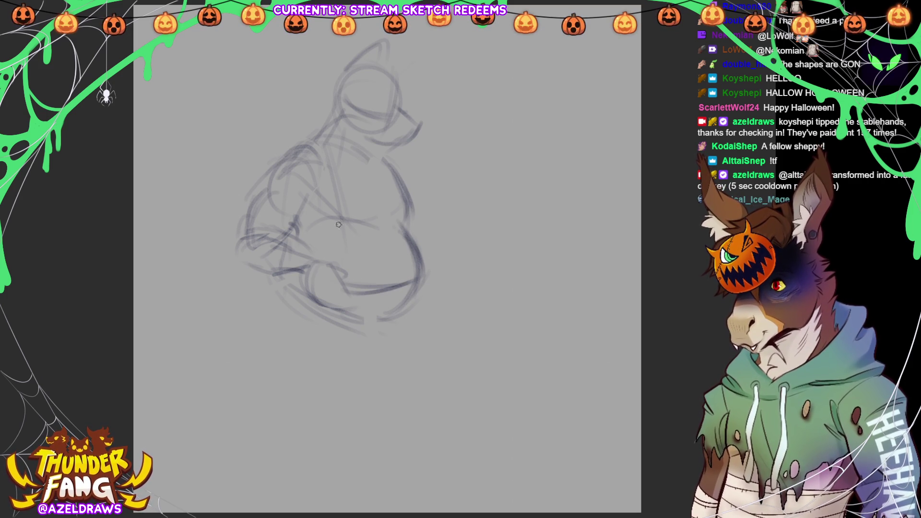
pyautogui.moveTo(316, 219); pyautogui.dragTo(369, 213)
pyautogui.moveTo(335, 166)
pyautogui.mouseDown()
pyautogui.moveTo(362, 198)
pyautogui.moveTo(392, 172)
pyautogui.moveTo(369, 198)
pyautogui.mouseUp()
pyautogui.moveTo(382, 144); pyautogui.dragTo(383, 160)
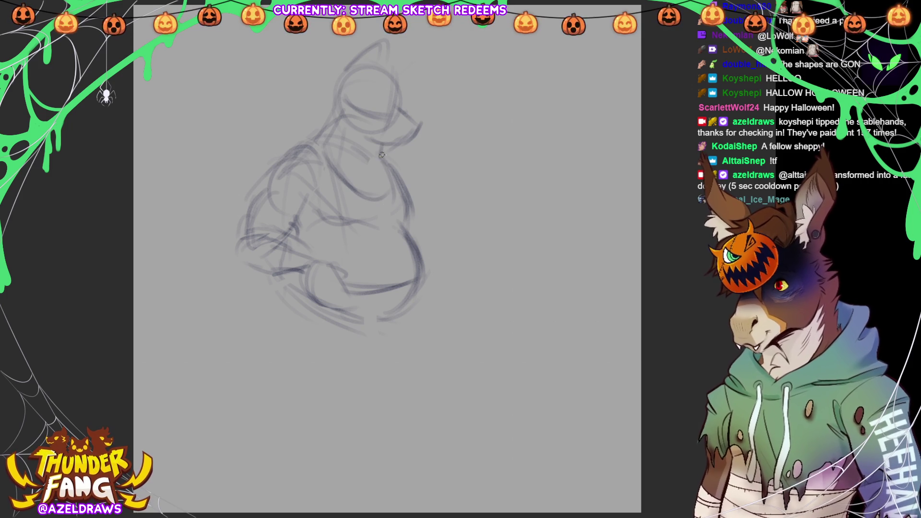
pyautogui.moveTo(320, 121); pyautogui.dragTo(297, 181)
pyautogui.moveTo(355, 295)
pyautogui.mouseDown()
pyautogui.moveTo(403, 289)
pyautogui.moveTo(421, 267)
pyautogui.mouseUp()
pyautogui.moveTo(277, 265); pyautogui.dragTo(298, 300)
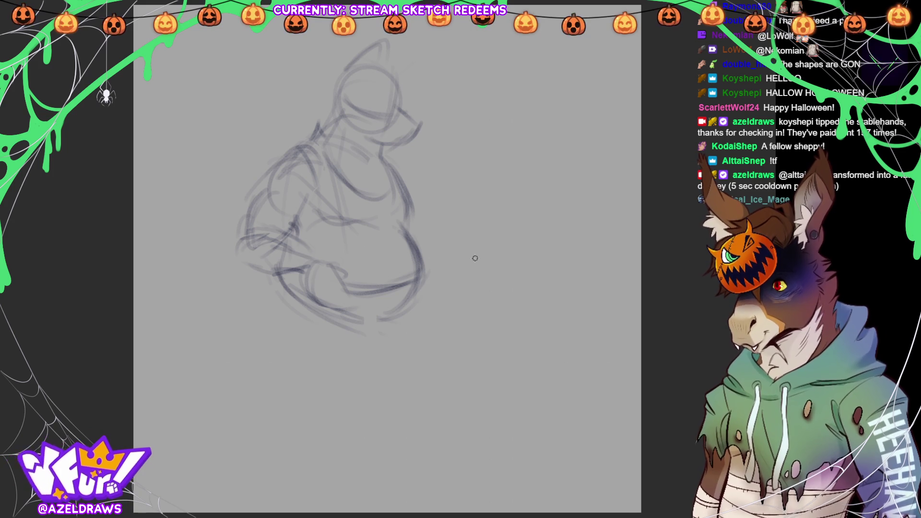
pyautogui.moveTo(270, 290); pyautogui.dragTo(374, 342)
# Sketch the thick left leg below the belly down to the lower leg.
pyautogui.moveTo(285, 372)
pyautogui.mouseDown()
pyautogui.moveTo(357, 341)
pyautogui.moveTo(309, 350)
pyautogui.mouseUp()
pyautogui.moveTo(274, 277)
pyautogui.mouseDown()
pyautogui.moveTo(258, 299)
pyautogui.moveTo(255, 331)
pyautogui.moveTo(246, 328)
pyautogui.mouseUp()
pyautogui.moveTo(262, 294); pyautogui.dragTo(259, 360)
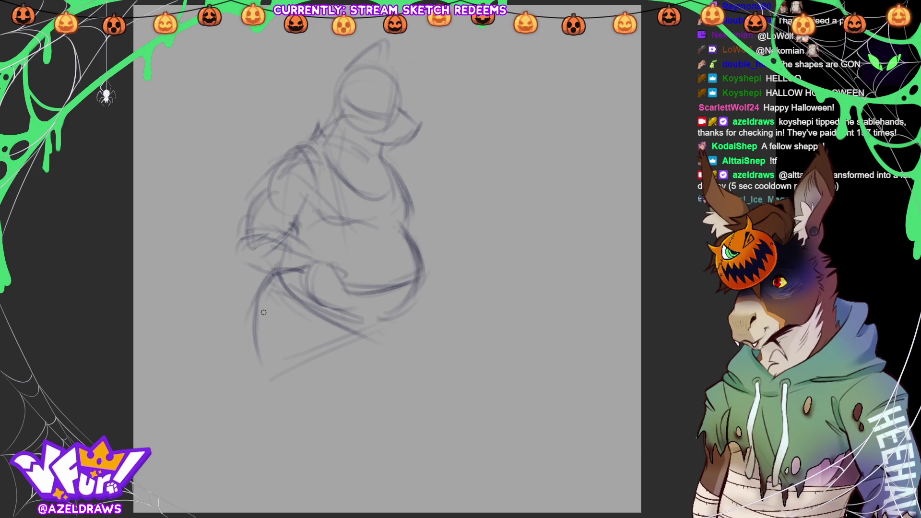
pyautogui.moveTo(251, 297); pyautogui.dragTo(265, 367)
pyautogui.moveTo(246, 304); pyautogui.dragTo(261, 364)
pyautogui.moveTo(341, 332)
pyautogui.mouseDown()
pyautogui.moveTo(340, 344)
pyautogui.moveTo(396, 315)
pyautogui.moveTo(348, 359)
pyautogui.moveTo(350, 326)
pyautogui.moveTo(353, 405)
pyautogui.mouseUp()
pyautogui.moveTo(257, 357)
pyautogui.mouseDown()
pyautogui.moveTo(261, 383)
pyautogui.moveTo(342, 379)
pyautogui.moveTo(261, 413)
pyautogui.mouseUp()
# Draw the back and bottom curves of the right leg under the belly.
pyautogui.moveTo(393, 326); pyautogui.dragTo(422, 388)
pyautogui.moveTo(327, 393)
pyautogui.mouseDown()
pyautogui.moveTo(356, 422)
pyautogui.moveTo(415, 407)
pyautogui.mouseUp()
pyautogui.moveTo(379, 316); pyautogui.dragTo(413, 422)
pyautogui.moveTo(410, 335); pyautogui.dragTo(422, 403)
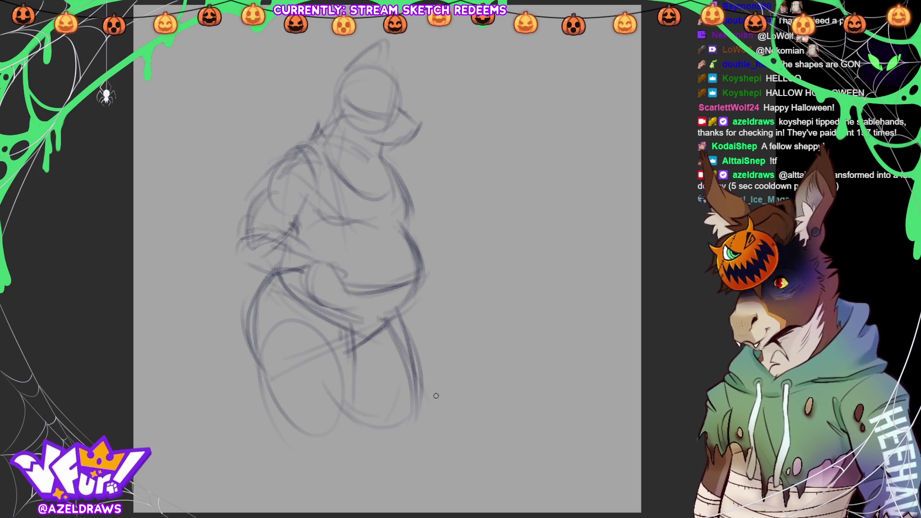
pyautogui.hotkey('ctrl', 't')
# Tilt the whole sketch counter-clockwise, then hatch the lower belly and reinforce the right chest.
pyautogui.moveTo(494, 240); pyautogui.dragTo(497, 220)
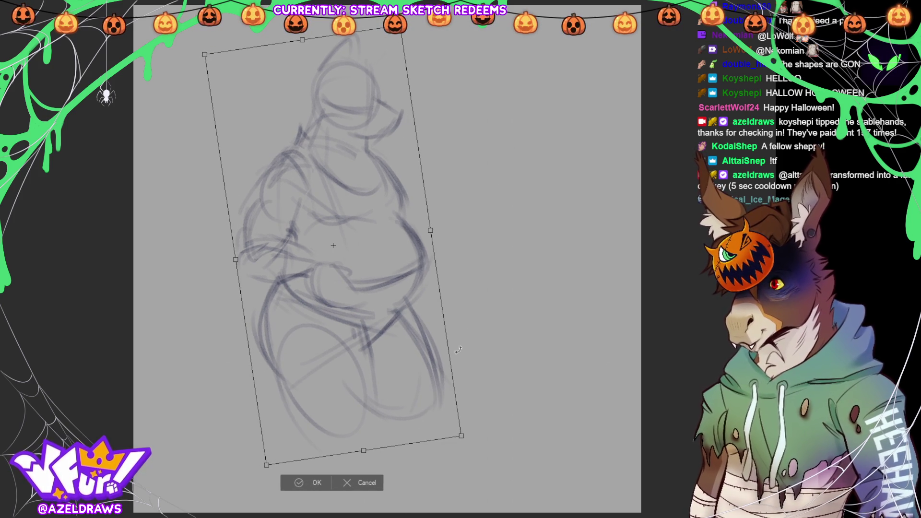
pyautogui.click(292, 483)
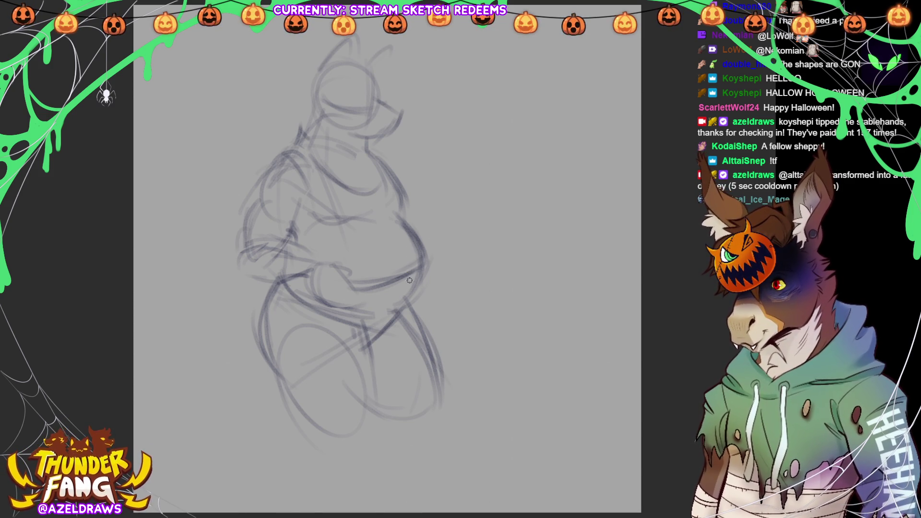
pyautogui.moveTo(344, 270)
pyautogui.mouseDown()
pyautogui.moveTo(362, 285)
pyautogui.moveTo(343, 295)
pyautogui.mouseUp()
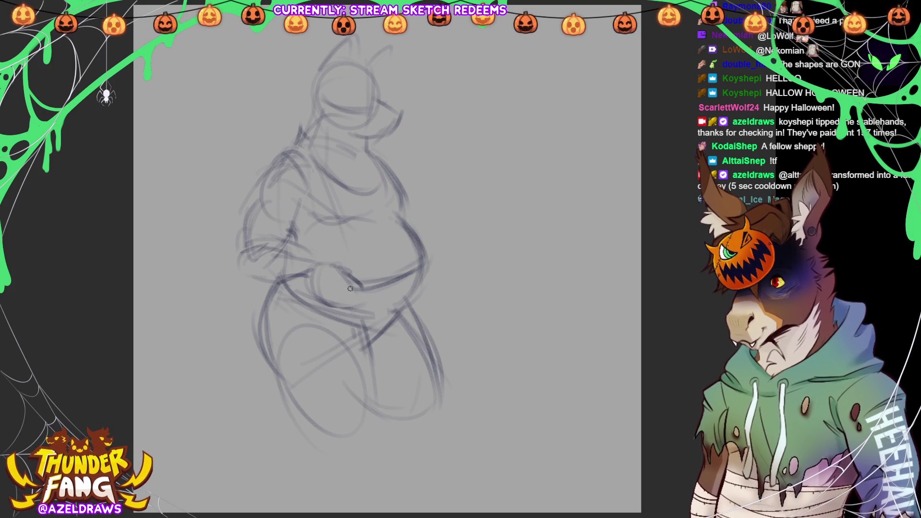
pyautogui.moveTo(377, 259); pyautogui.dragTo(362, 278)
pyautogui.moveTo(432, 215); pyautogui.dragTo(409, 214)
pyautogui.moveTo(428, 259); pyautogui.dragTo(415, 295)
pyautogui.moveTo(434, 242)
pyautogui.mouseDown()
pyautogui.moveTo(432, 292)
pyautogui.moveTo(434, 235)
pyautogui.mouseUp()
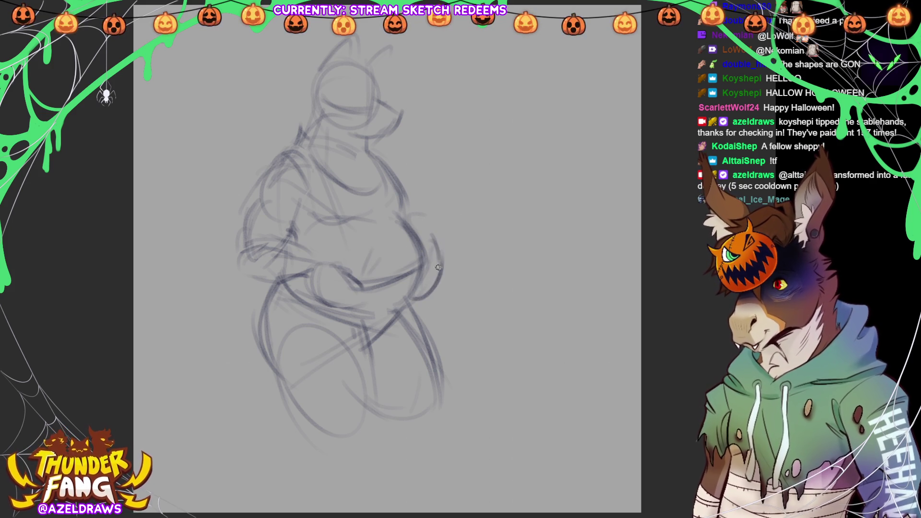
pyautogui.moveTo(382, 157)
pyautogui.mouseDown()
pyautogui.moveTo(416, 190)
pyautogui.moveTo(437, 245)
pyautogui.mouseUp()
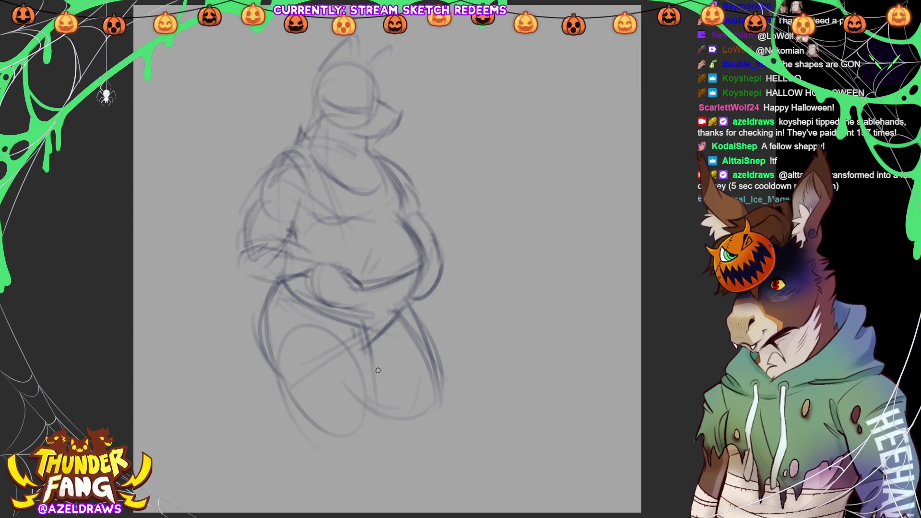
# Redraw the belly's underside and right edge, undoing one stray stroke under it.
pyautogui.moveTo(417, 282)
pyautogui.mouseDown()
pyautogui.moveTo(425, 287)
pyautogui.moveTo(384, 324)
pyautogui.mouseUp()
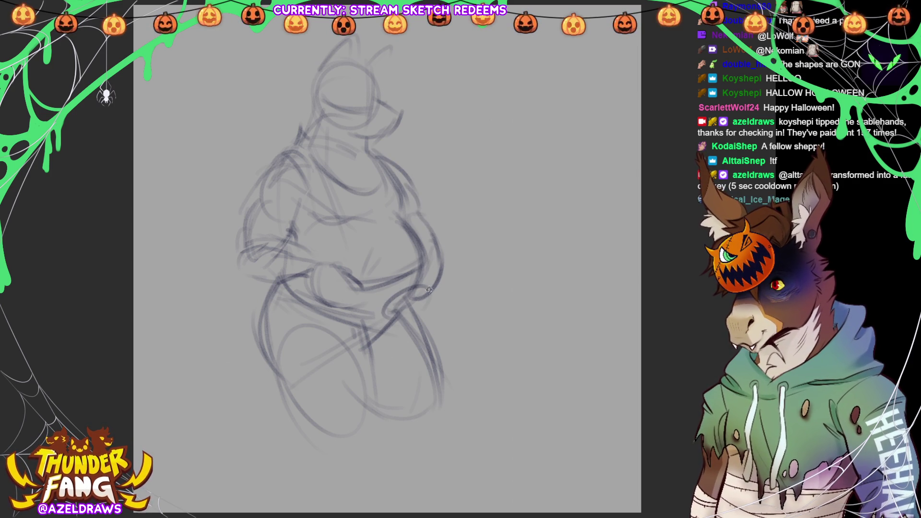
pyautogui.hotkey('ctrl', 'z')
pyautogui.moveTo(427, 270)
pyautogui.mouseDown()
pyautogui.moveTo(418, 248)
pyautogui.moveTo(414, 261)
pyautogui.moveTo(429, 242)
pyautogui.moveTo(432, 304)
pyautogui.mouseUp()
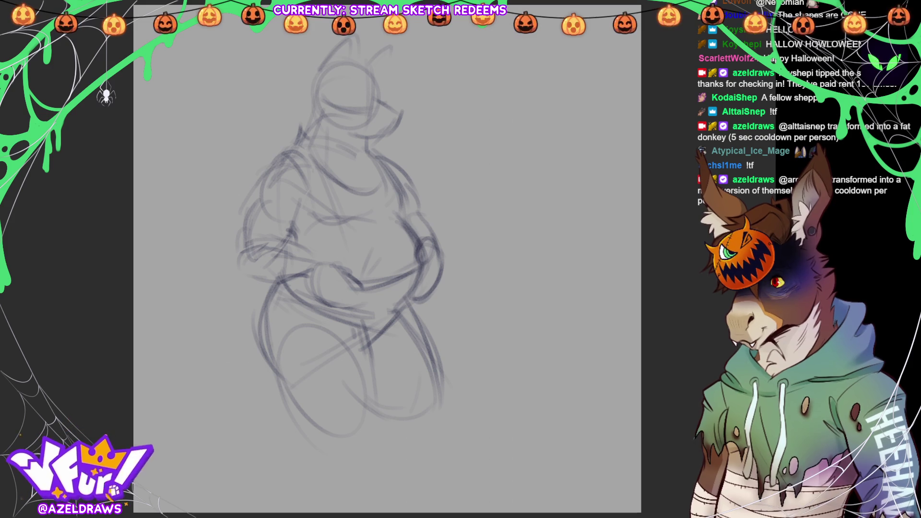
pyautogui.moveTo(365, 284); pyautogui.dragTo(381, 282)
pyautogui.moveTo(371, 247)
pyautogui.mouseDown()
pyautogui.moveTo(357, 268)
pyautogui.moveTo(336, 258)
pyautogui.moveTo(368, 285)
pyautogui.mouseUp()
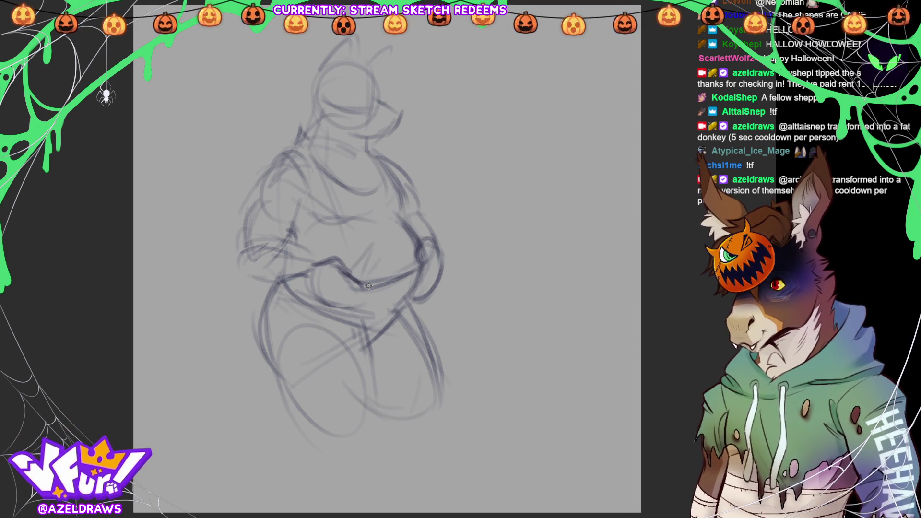
pyautogui.moveTo(297, 274)
pyautogui.mouseDown()
pyautogui.moveTo(311, 298)
pyautogui.moveTo(361, 295)
pyautogui.moveTo(352, 270)
pyautogui.moveTo(418, 267)
pyautogui.mouseUp()
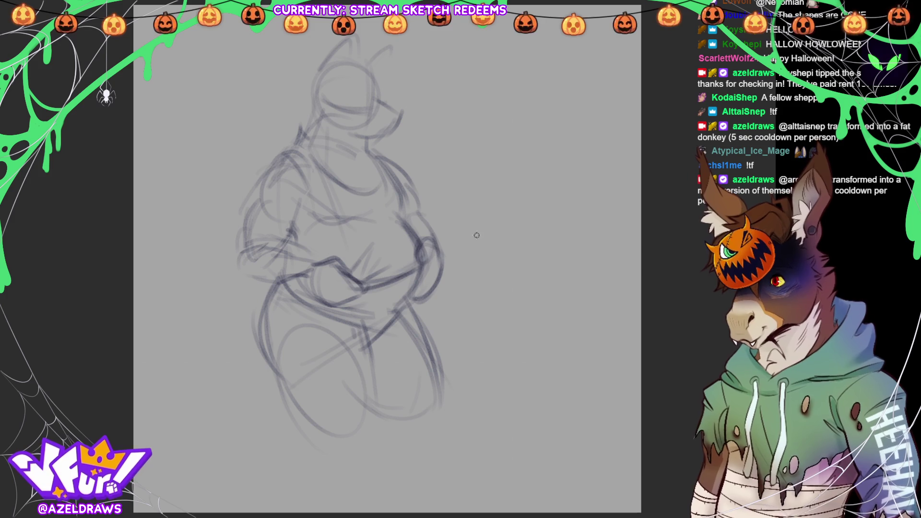
pyautogui.moveTo(323, 313)
pyautogui.mouseDown()
pyautogui.moveTo(389, 318)
pyautogui.moveTo(406, 304)
pyautogui.mouseUp()
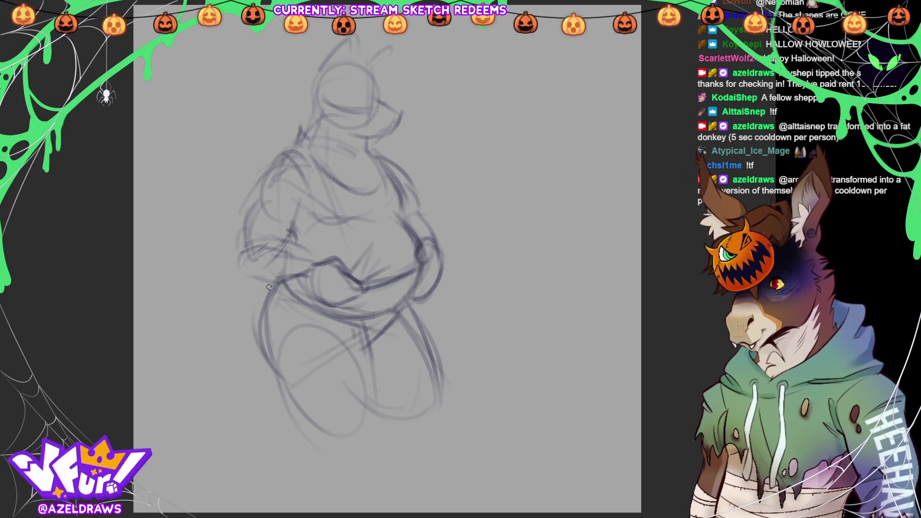
pyautogui.moveTo(258, 292)
pyautogui.mouseDown()
pyautogui.moveTo(207, 296)
pyautogui.moveTo(198, 278)
pyautogui.moveTo(179, 315)
pyautogui.moveTo(204, 361)
pyautogui.moveTo(254, 344)
pyautogui.mouseUp()
# Draw bushy tail strands left of the hips with a base beside them.
pyautogui.moveTo(195, 280); pyautogui.dragTo(207, 296)
pyautogui.moveTo(201, 357)
pyautogui.mouseDown()
pyautogui.moveTo(231, 354)
pyautogui.moveTo(212, 379)
pyautogui.mouseUp()
pyautogui.moveTo(156, 355); pyautogui.dragTo(213, 335)
pyautogui.moveTo(193, 257)
pyautogui.mouseDown()
pyautogui.moveTo(219, 309)
pyautogui.moveTo(271, 273)
pyautogui.mouseUp()
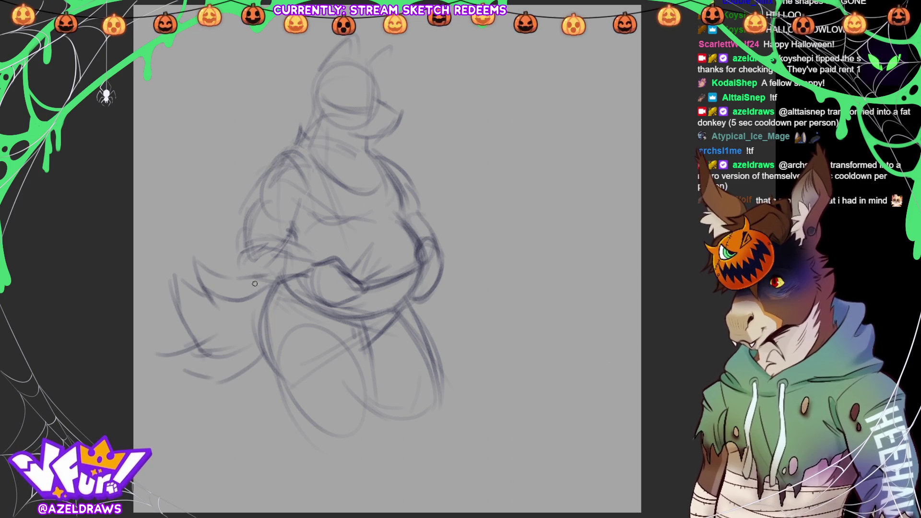
pyautogui.moveTo(212, 288)
pyautogui.mouseDown()
pyautogui.moveTo(263, 287)
pyautogui.moveTo(228, 312)
pyautogui.mouseUp()
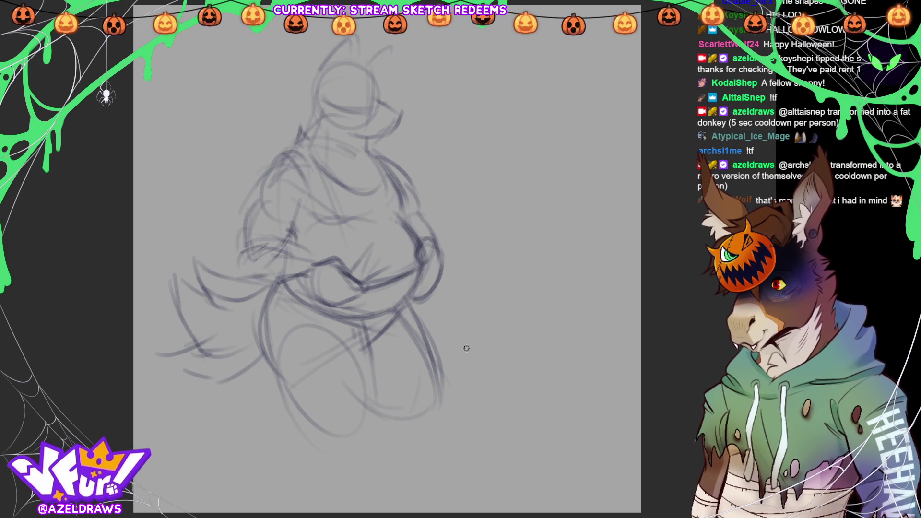
# Darken the thigh front, the belly underside and the left chest outline.
pyautogui.moveTo(284, 405); pyautogui.dragTo(276, 361)
pyautogui.moveTo(333, 322); pyautogui.dragTo(387, 305)
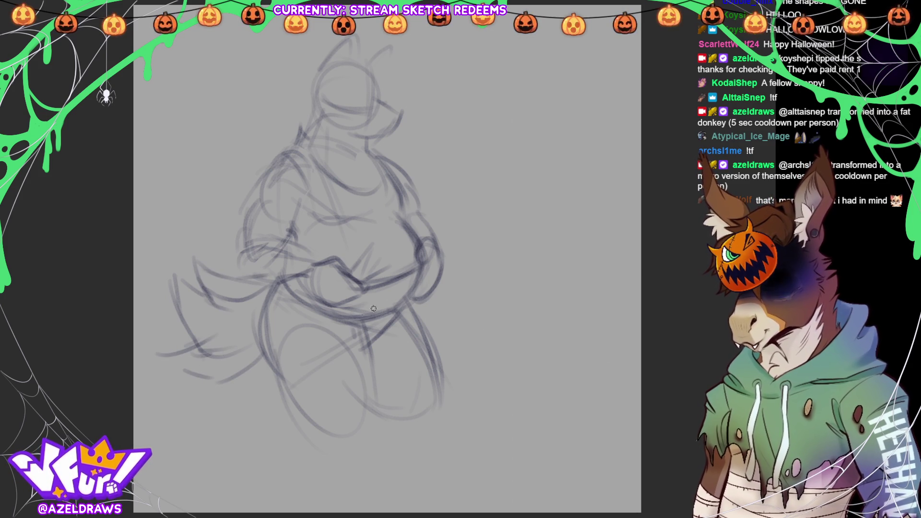
pyautogui.moveTo(312, 301)
pyautogui.mouseDown()
pyautogui.moveTo(369, 323)
pyautogui.moveTo(413, 302)
pyautogui.mouseUp()
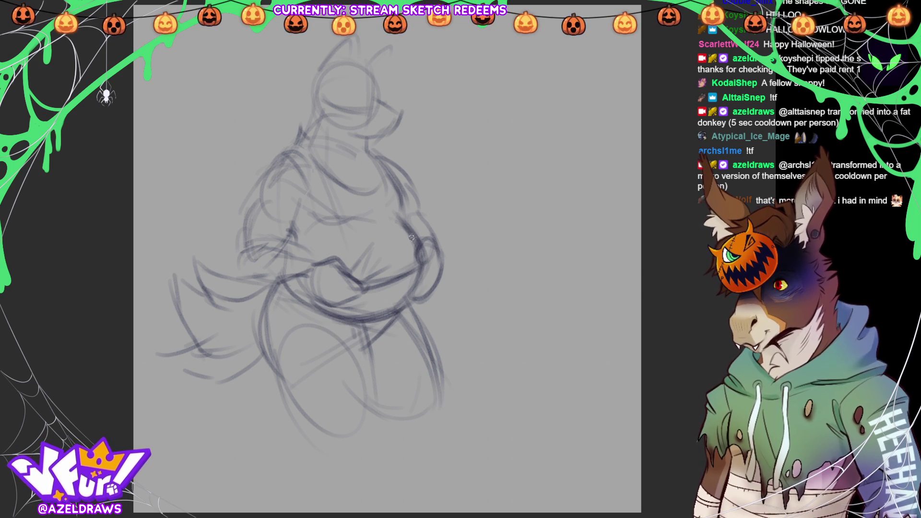
pyautogui.moveTo(340, 230); pyautogui.dragTo(365, 219)
pyautogui.moveTo(305, 207); pyautogui.dragTo(289, 226)
pyautogui.moveTo(285, 156); pyautogui.dragTo(254, 202)
# Firm up the shoulders, arm, neck, right belly edge and hip-thigh line.
pyautogui.moveTo(254, 222); pyautogui.dragTo(243, 236)
pyautogui.moveTo(245, 238); pyautogui.dragTo(241, 257)
pyautogui.moveTo(385, 166); pyautogui.dragTo(404, 218)
pyautogui.moveTo(368, 144); pyautogui.dragTo(393, 164)
pyautogui.moveTo(309, 128); pyautogui.dragTo(293, 149)
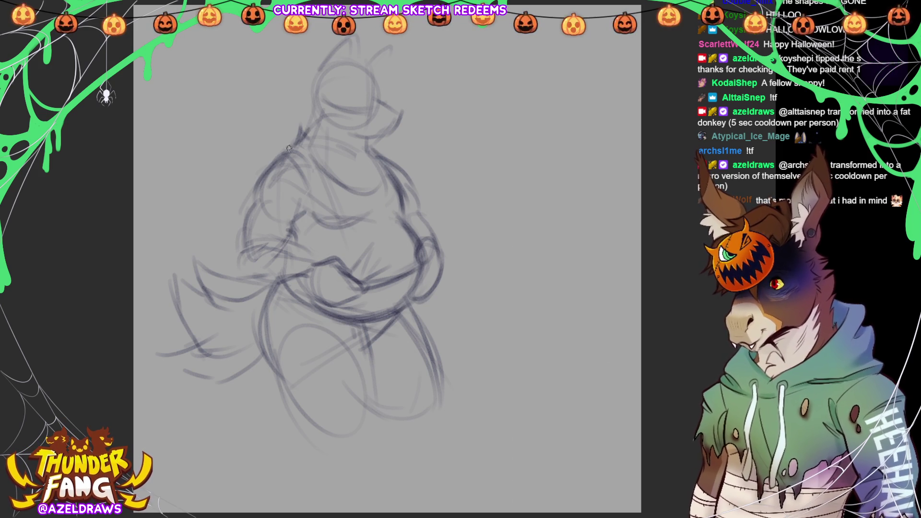
pyautogui.moveTo(416, 200); pyautogui.dragTo(428, 233)
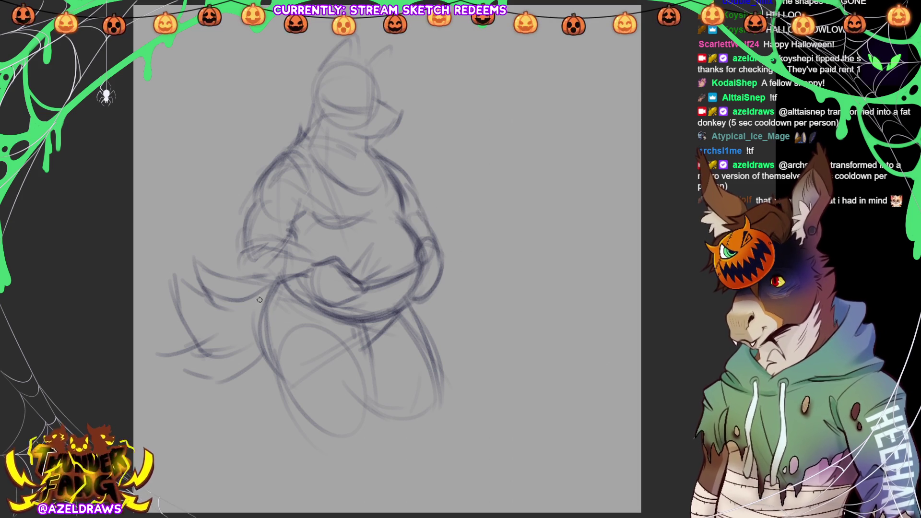
pyautogui.moveTo(368, 330); pyautogui.dragTo(374, 378)
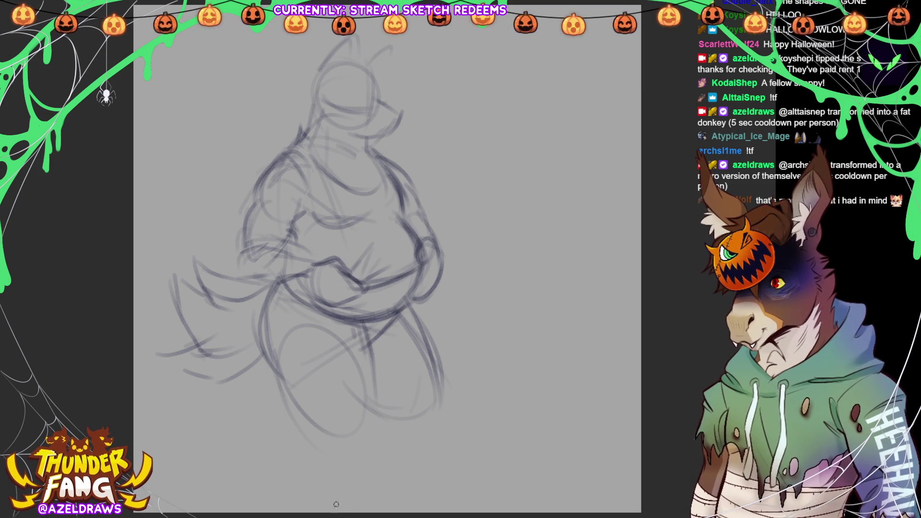
# Scale the whole sketch down from the bottom and move it up-right.
pyautogui.hotkey('ctrl', 't')
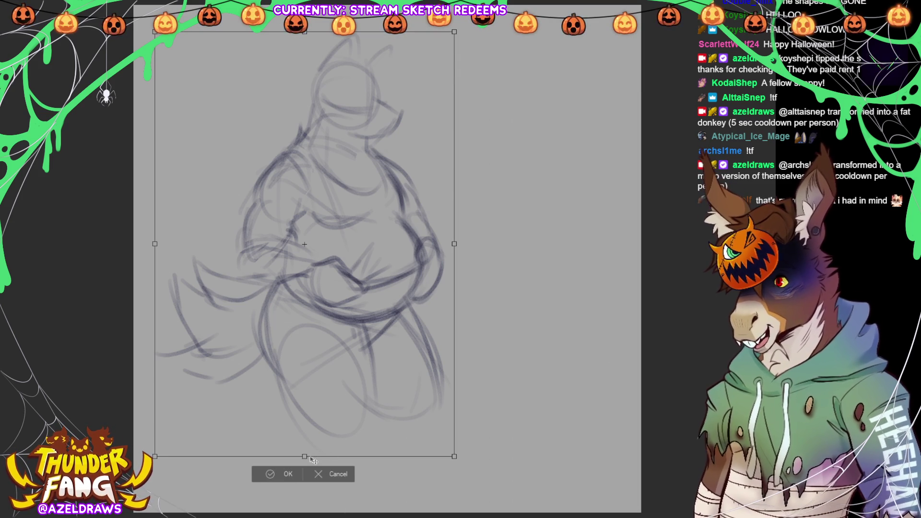
pyautogui.moveTo(303, 456); pyautogui.dragTo(302, 422)
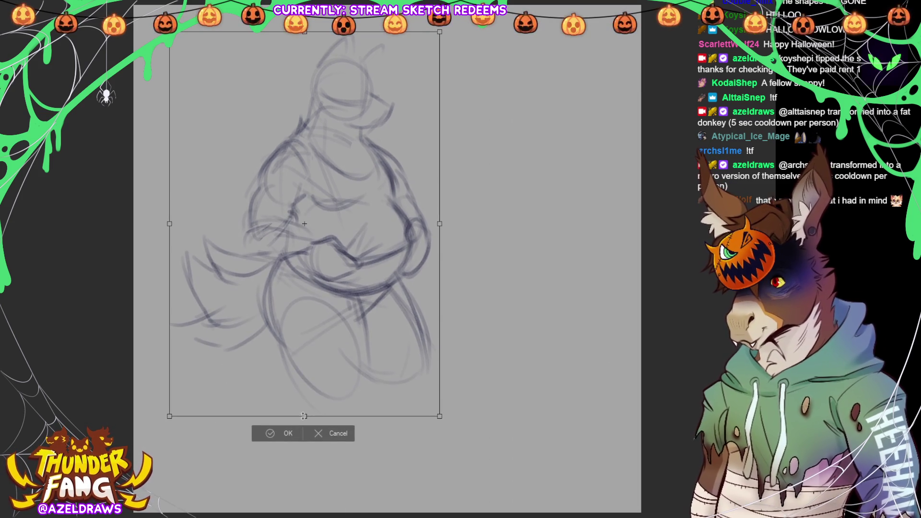
pyautogui.moveTo(376, 323); pyautogui.dragTo(434, 308)
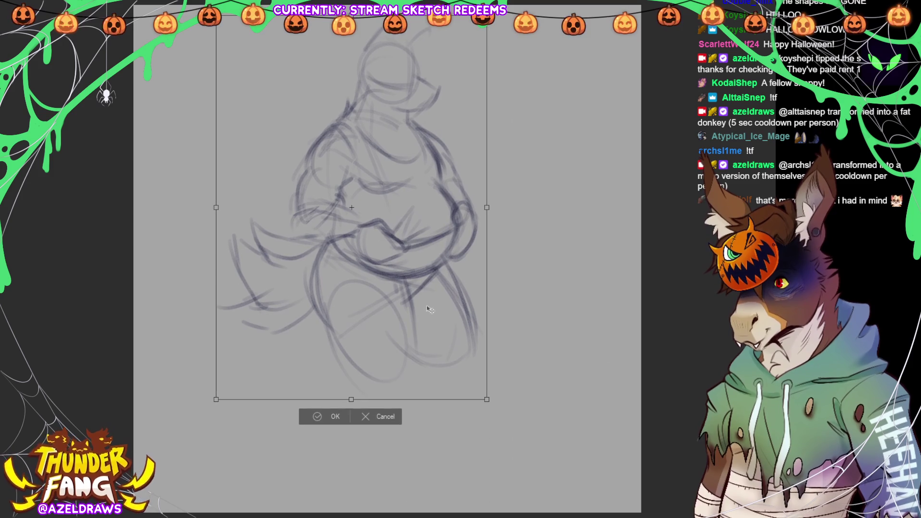
pyautogui.click(320, 416)
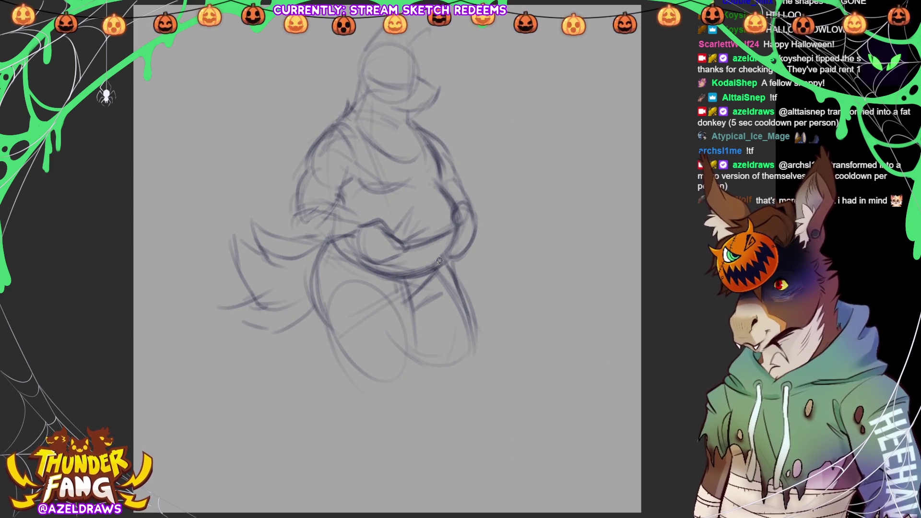
# Sketch the lower leg lines below the body, undoing the last left-leg strokes.
pyautogui.moveTo(410, 316); pyautogui.dragTo(413, 397)
pyautogui.moveTo(342, 357); pyautogui.dragTo(331, 437)
pyautogui.moveTo(329, 398); pyautogui.dragTo(335, 464)
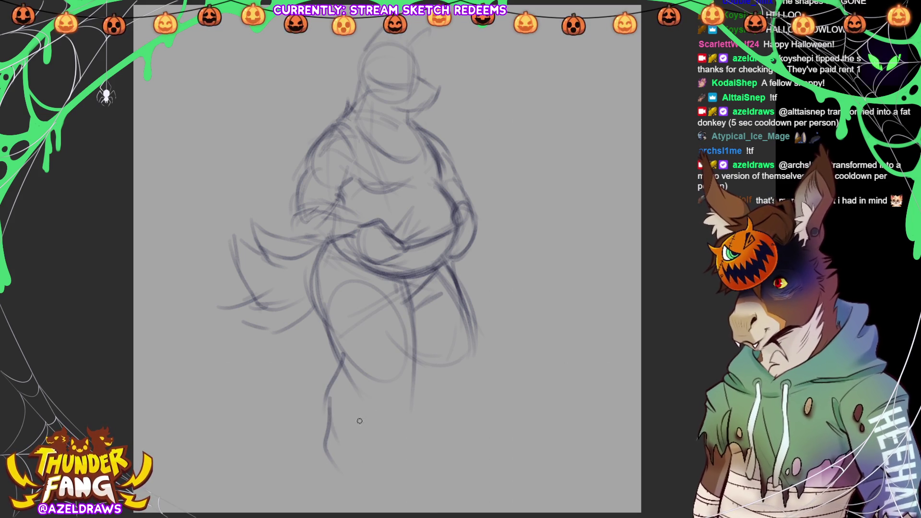
pyautogui.hotkey('ctrl', 'z')
pyautogui.hotkey('ctrl', 'z')
pyautogui.hotkey('ctrl', 'z')
pyautogui.moveTo(330, 344)
pyautogui.mouseDown()
pyautogui.moveTo(372, 278)
pyautogui.moveTo(403, 299)
pyautogui.moveTo(425, 403)
pyautogui.moveTo(317, 364)
pyautogui.mouseUp()
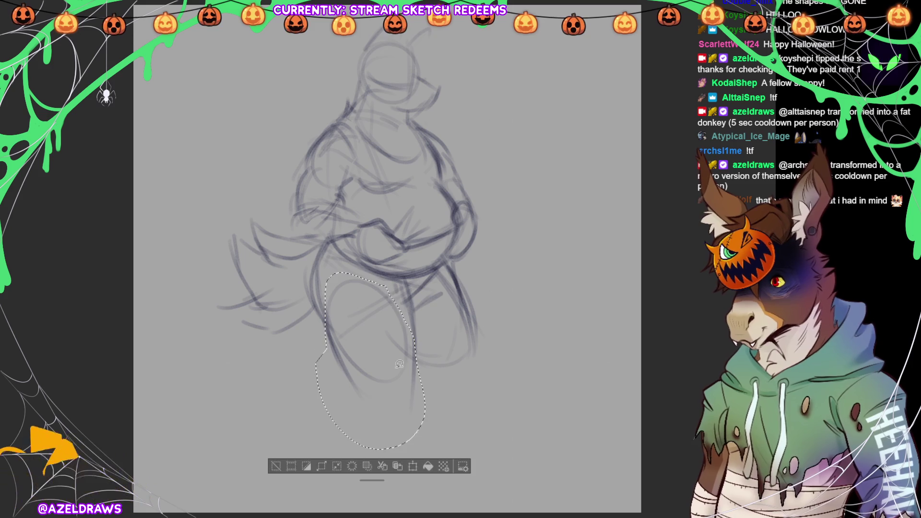
pyautogui.hotkey('ctrl', 't')
pyautogui.moveTo(439, 350)
pyautogui.mouseDown()
pyautogui.moveTo(442, 380)
pyautogui.moveTo(439, 371)
pyautogui.mouseUp()
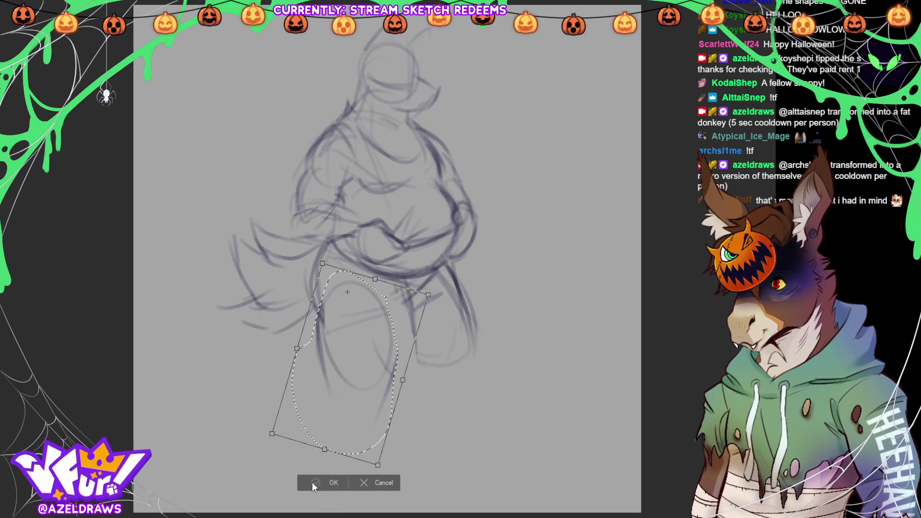
pyautogui.click(312, 483)
pyautogui.hotkey('ctrl', 'd')
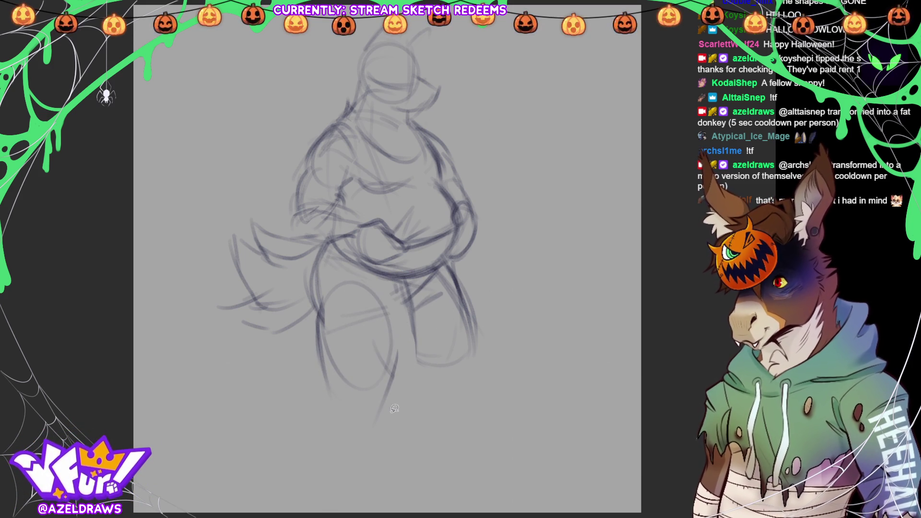
pyautogui.hotkey('ctrl', 't')
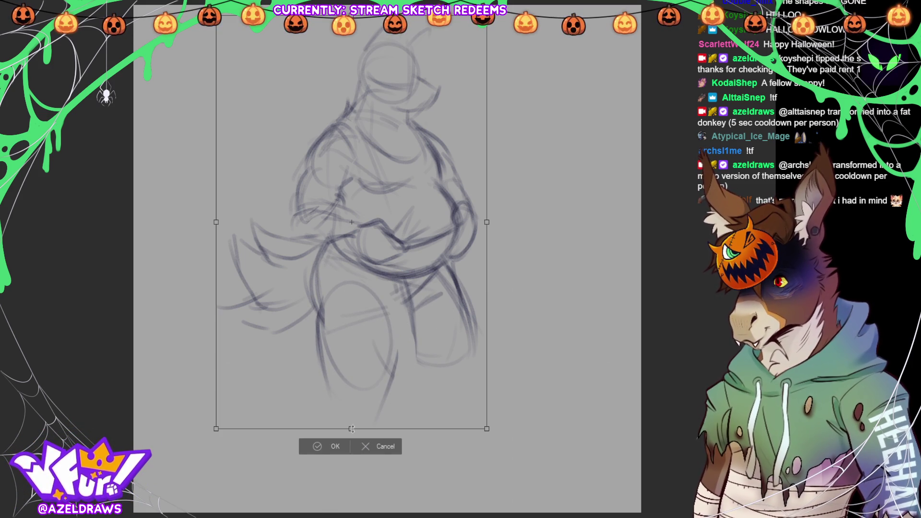
pyautogui.moveTo(351, 429); pyautogui.dragTo(351, 387)
pyautogui.click(331, 405)
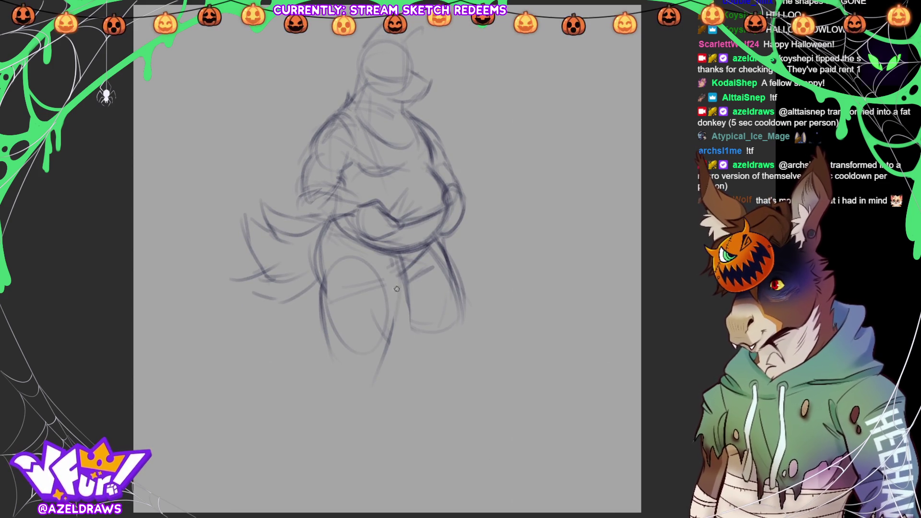
pyautogui.moveTo(406, 263)
pyautogui.mouseDown()
pyautogui.moveTo(411, 293)
pyautogui.moveTo(418, 288)
pyautogui.mouseUp()
# Stroke both thick legs down toward the ground, undoing the last few bad leg strokes.
pyautogui.moveTo(336, 247)
pyautogui.mouseDown()
pyautogui.moveTo(361, 248)
pyautogui.moveTo(316, 288)
pyautogui.moveTo(327, 355)
pyautogui.moveTo(306, 399)
pyautogui.moveTo(336, 449)
pyautogui.mouseUp()
pyautogui.moveTo(392, 298); pyautogui.dragTo(382, 421)
pyautogui.moveTo(323, 436); pyautogui.dragTo(359, 441)
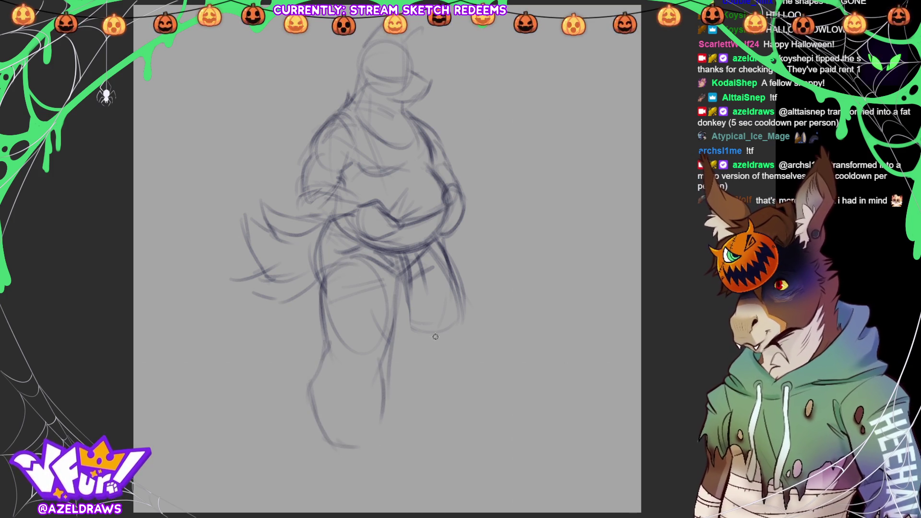
pyautogui.moveTo(389, 326); pyautogui.dragTo(410, 357)
pyautogui.moveTo(450, 284); pyautogui.dragTo(463, 328)
pyautogui.moveTo(381, 321)
pyautogui.mouseDown()
pyautogui.moveTo(402, 359)
pyautogui.moveTo(408, 414)
pyautogui.mouseUp()
pyautogui.moveTo(405, 378); pyautogui.dragTo(417, 434)
pyautogui.moveTo(462, 324); pyautogui.dragTo(459, 420)
pyautogui.hotkey('ctrl', 'z')
pyautogui.hotkey('ctrl', 'z')
pyautogui.hotkey('ctrl', 'z')
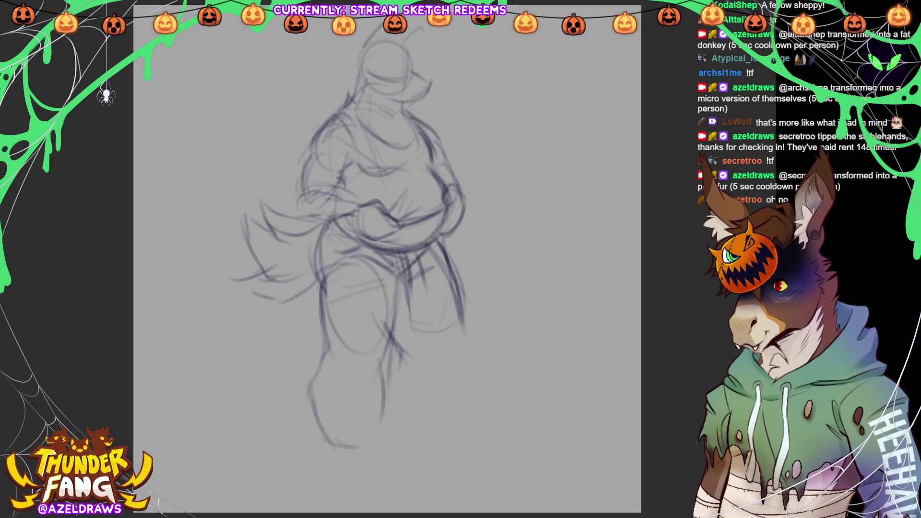
# Redraw the right leg's outer contour and calf, and rough in the right foot with its toe.
pyautogui.moveTo(463, 319)
pyautogui.mouseDown()
pyautogui.moveTo(458, 353)
pyautogui.moveTo(430, 384)
pyautogui.mouseUp()
pyautogui.moveTo(391, 333); pyautogui.dragTo(386, 357)
pyautogui.moveTo(443, 367)
pyautogui.mouseDown()
pyautogui.moveTo(418, 403)
pyautogui.moveTo(379, 415)
pyautogui.moveTo(415, 423)
pyautogui.moveTo(415, 408)
pyautogui.mouseUp()
pyautogui.moveTo(461, 343)
pyautogui.mouseDown()
pyautogui.moveTo(423, 389)
pyautogui.moveTo(416, 444)
pyautogui.moveTo(407, 432)
pyautogui.moveTo(432, 461)
pyautogui.mouseUp()
pyautogui.moveTo(396, 432); pyautogui.dragTo(444, 453)
pyautogui.moveTo(411, 431)
pyautogui.mouseDown()
pyautogui.moveTo(426, 463)
pyautogui.moveTo(410, 465)
pyautogui.mouseUp()
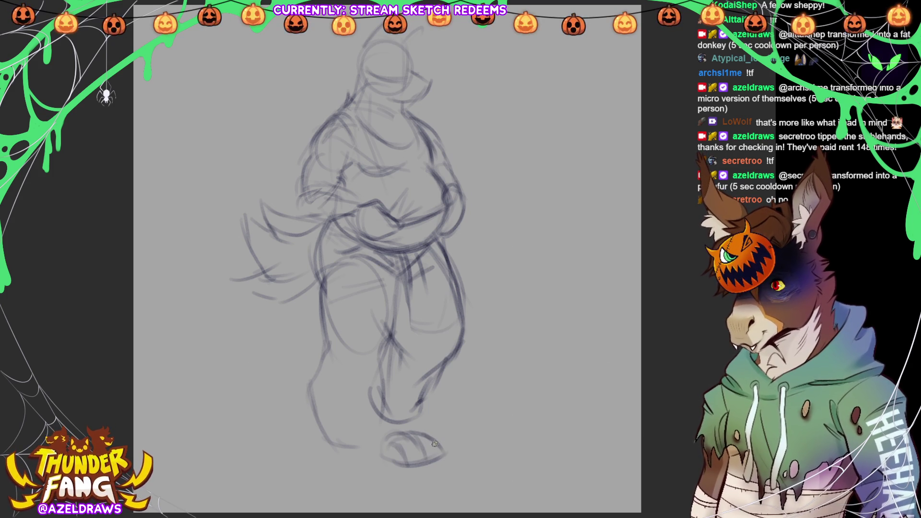
# Extend the left leg down to the bottom of the sketch.
pyautogui.moveTo(315, 400)
pyautogui.mouseDown()
pyautogui.moveTo(307, 434)
pyautogui.moveTo(329, 487)
pyautogui.mouseUp()
pyautogui.moveTo(356, 444)
pyautogui.mouseDown()
pyautogui.moveTo(372, 472)
pyautogui.moveTo(456, 448)
pyautogui.moveTo(454, 471)
pyautogui.moveTo(419, 477)
pyautogui.moveTo(426, 482)
pyautogui.mouseUp()
pyautogui.click(457, 491)
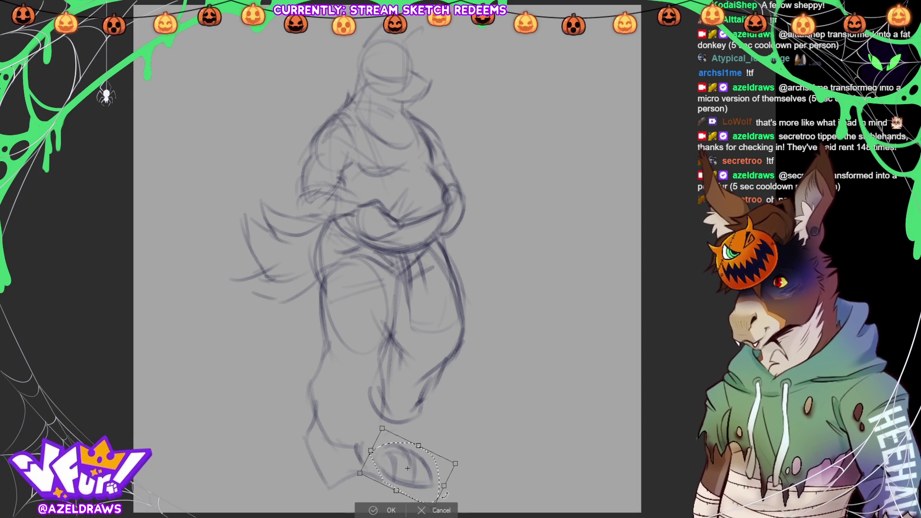
# Apply the right foot's new angle, drop the selection, and darken the toe and foot underside.
pyautogui.click(386, 510)
pyautogui.hotkey('ctrl', 'd')
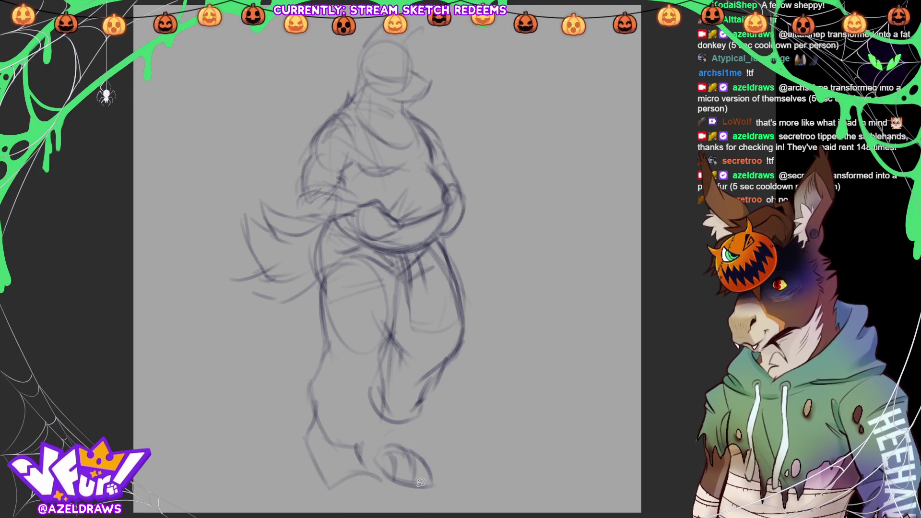
pyautogui.moveTo(413, 484); pyautogui.dragTo(433, 476)
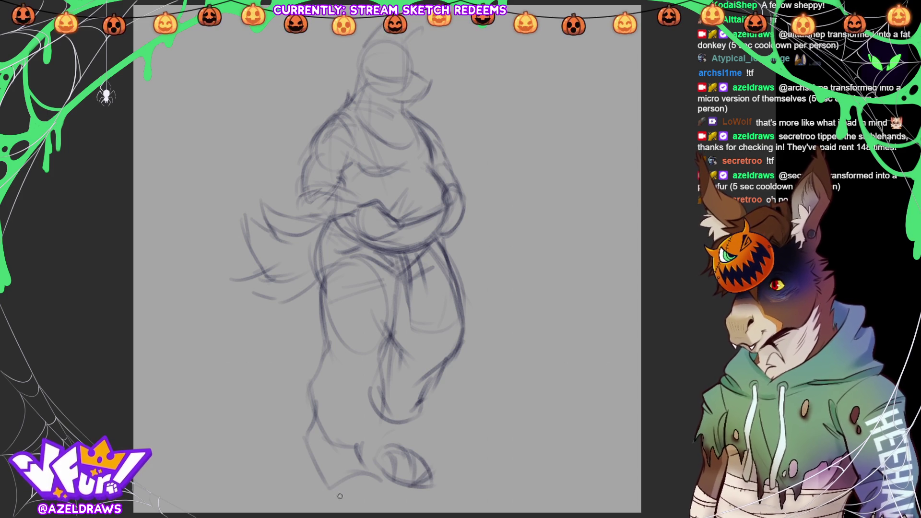
pyautogui.moveTo(336, 486)
pyautogui.mouseDown()
pyautogui.moveTo(381, 470)
pyautogui.moveTo(371, 470)
pyautogui.mouseUp()
pyautogui.moveTo(379, 502)
pyautogui.mouseDown()
pyautogui.moveTo(395, 489)
pyautogui.moveTo(341, 487)
pyautogui.moveTo(330, 501)
pyautogui.moveTo(394, 483)
pyautogui.mouseUp()
# Add ankle lines, erase stray marks on the lower leg and foot, and redraw the ankle line.
pyautogui.moveTo(407, 421)
pyautogui.mouseDown()
pyautogui.moveTo(404, 446)
pyautogui.moveTo(364, 455)
pyautogui.moveTo(374, 473)
pyautogui.mouseUp()
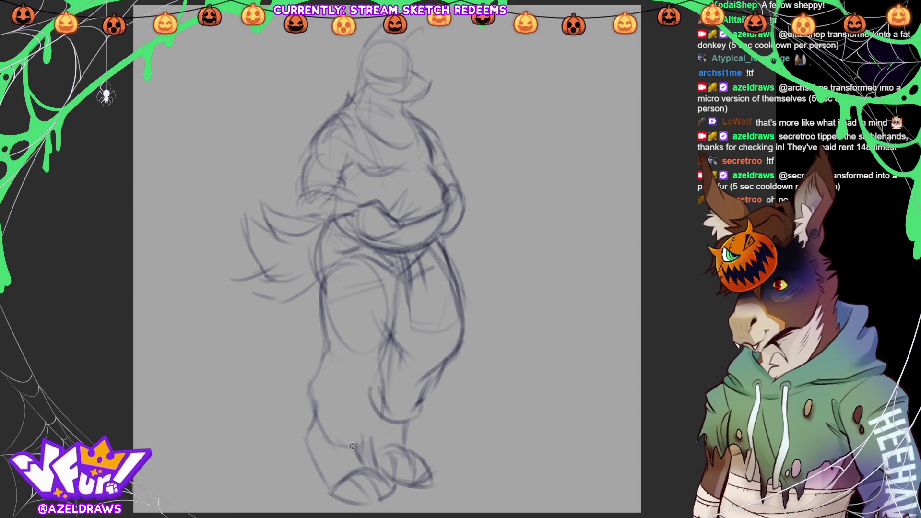
pyautogui.moveTo(385, 424)
pyautogui.mouseDown()
pyautogui.moveTo(414, 417)
pyautogui.moveTo(384, 411)
pyautogui.moveTo(378, 394)
pyautogui.moveTo(377, 429)
pyautogui.mouseUp()
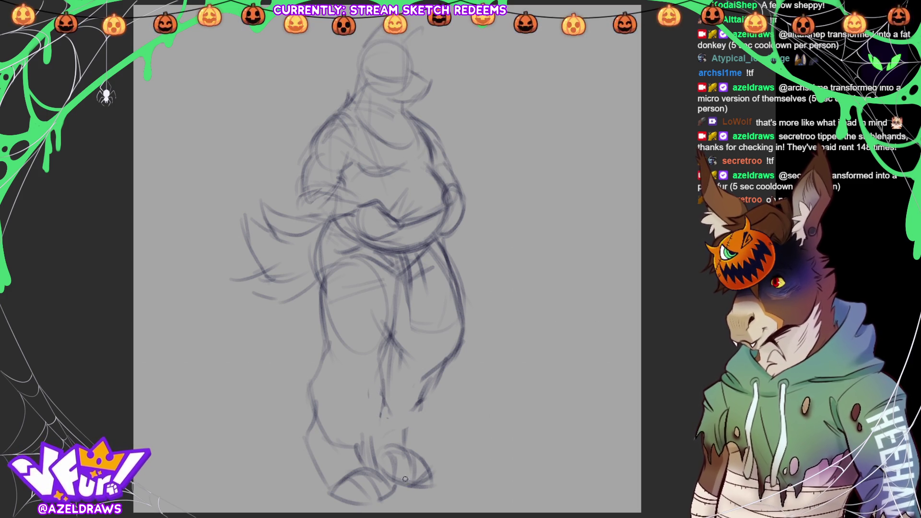
pyautogui.moveTo(396, 479); pyautogui.dragTo(435, 474)
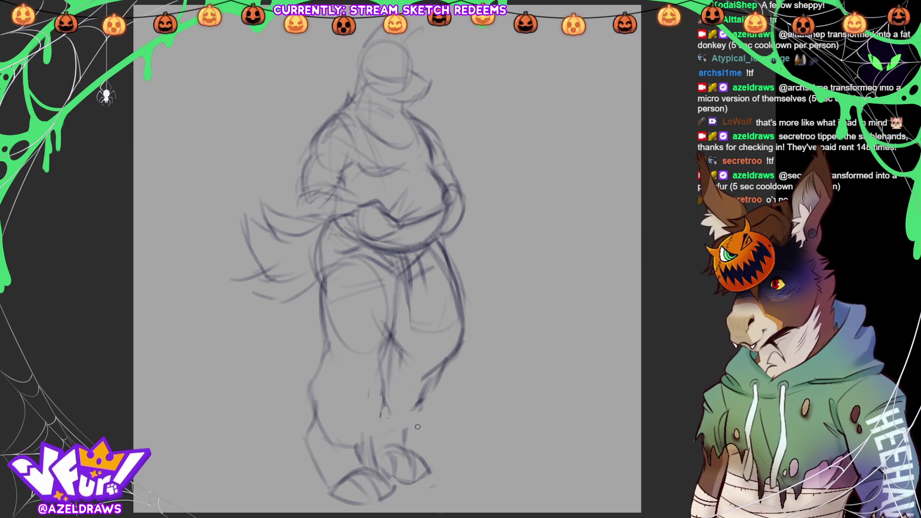
pyautogui.moveTo(375, 432)
pyautogui.mouseDown()
pyautogui.moveTo(401, 435)
pyautogui.moveTo(436, 372)
pyautogui.moveTo(417, 396)
pyautogui.moveTo(424, 406)
pyautogui.mouseUp()
# Undo a stray leg stroke, lasso the right foot, nudge it up-right, and strengthen the right leg outline.
pyautogui.hotkey('ctrl', 'z')
pyautogui.moveTo(404, 419)
pyautogui.mouseDown()
pyautogui.moveTo(378, 425)
pyautogui.moveTo(403, 485)
pyautogui.moveTo(404, 414)
pyautogui.mouseUp()
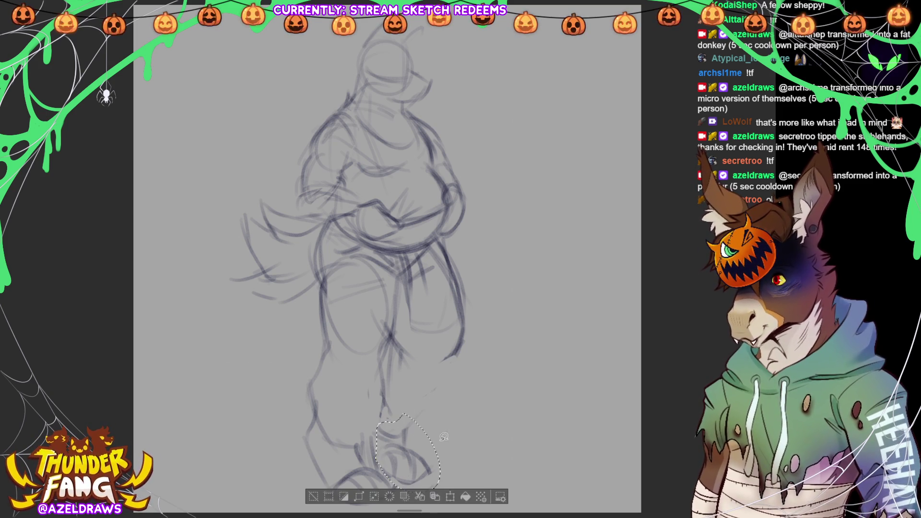
pyautogui.click(450, 497)
pyautogui.moveTo(417, 469); pyautogui.dragTo(426, 463)
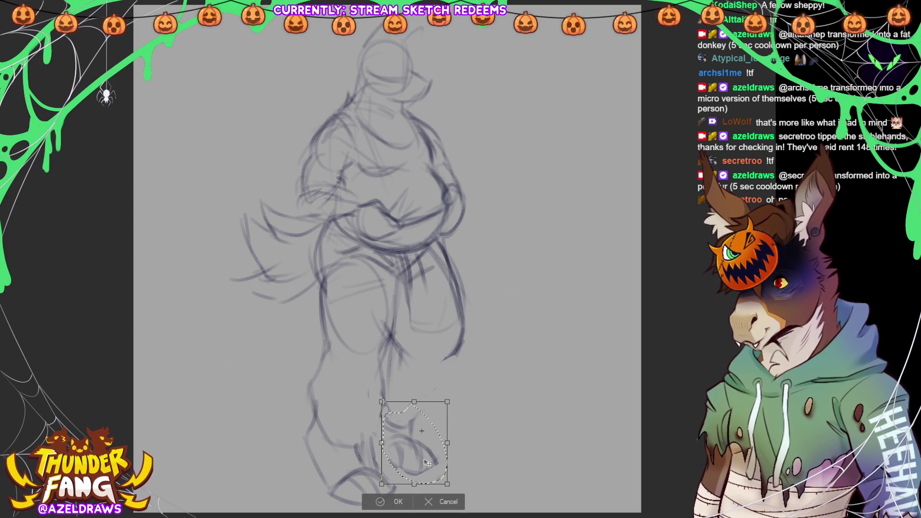
pyautogui.click(377, 501)
pyautogui.click(327, 496)
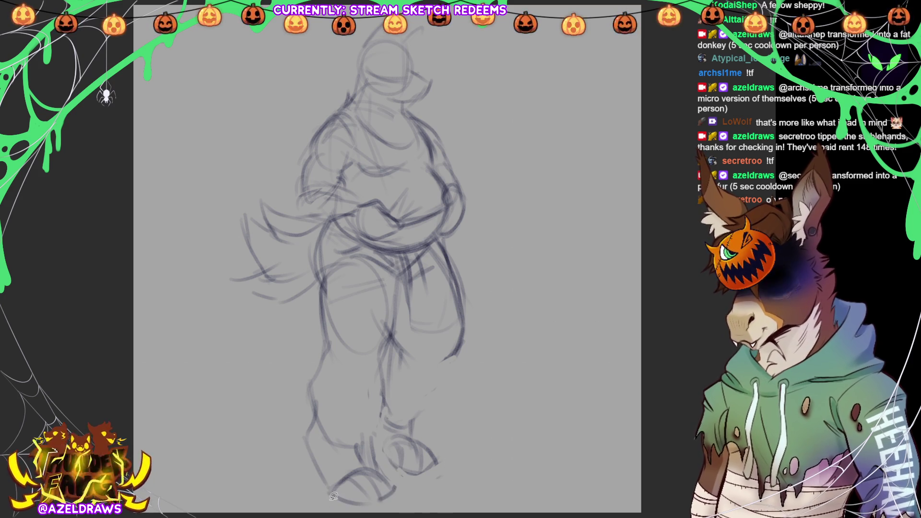
pyautogui.moveTo(410, 420)
pyautogui.mouseDown()
pyautogui.moveTo(439, 392)
pyautogui.moveTo(432, 399)
pyautogui.moveTo(398, 360)
pyautogui.moveTo(384, 374)
pyautogui.mouseUp()
# Trace over the left leg's outer contour and the inner leg lines toward the foot.
pyautogui.moveTo(318, 317)
pyautogui.mouseDown()
pyautogui.moveTo(337, 377)
pyautogui.moveTo(316, 388)
pyautogui.moveTo(311, 406)
pyautogui.mouseUp()
pyautogui.moveTo(384, 354); pyautogui.dragTo(372, 432)
pyautogui.moveTo(307, 408); pyautogui.dragTo(358, 445)
pyautogui.moveTo(403, 284); pyautogui.dragTo(389, 352)
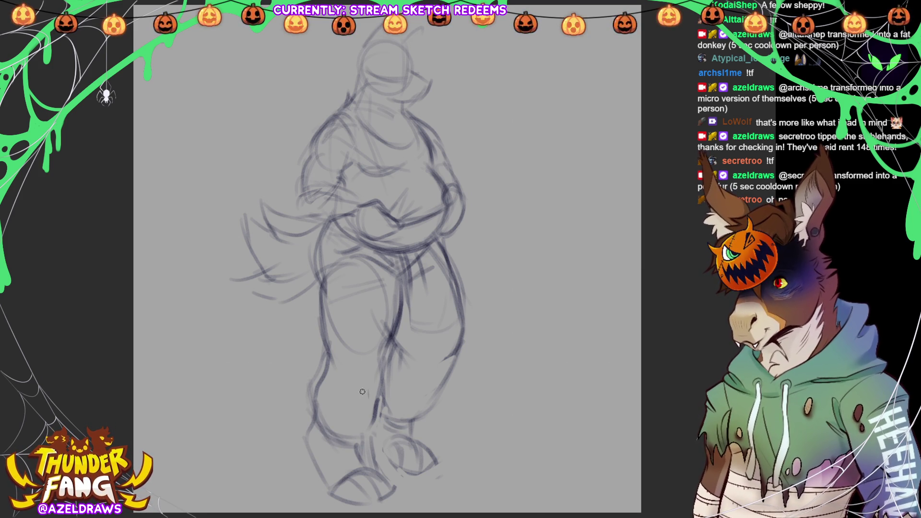
# Darken the left arm and torso outline, undoing a stroke drawn across the belly.
pyautogui.moveTo(312, 155); pyautogui.dragTo(300, 206)
pyautogui.moveTo(302, 170); pyautogui.dragTo(301, 210)
pyautogui.moveTo(349, 178); pyautogui.dragTo(337, 185)
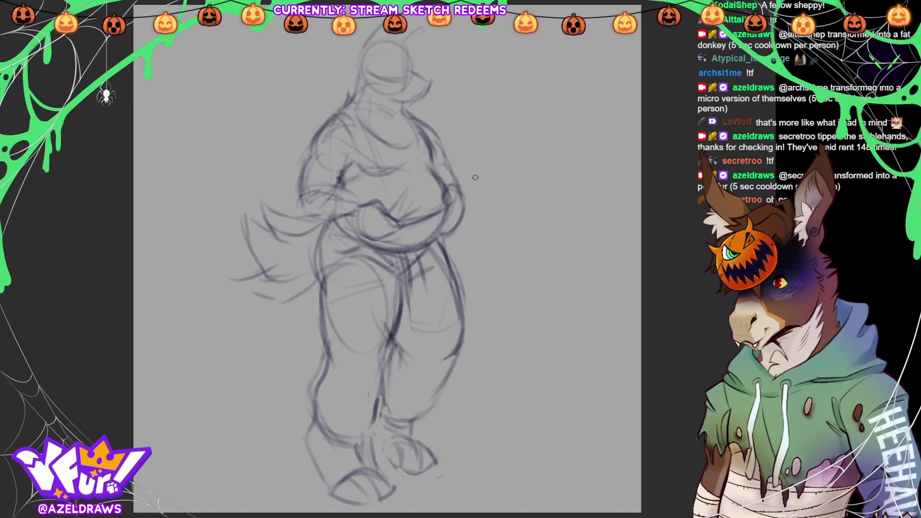
pyautogui.moveTo(301, 199)
pyautogui.mouseDown()
pyautogui.moveTo(315, 220)
pyautogui.moveTo(341, 221)
pyautogui.moveTo(372, 252)
pyautogui.moveTo(401, 250)
pyautogui.mouseUp()
pyautogui.hotkey('ctrl', 'z')
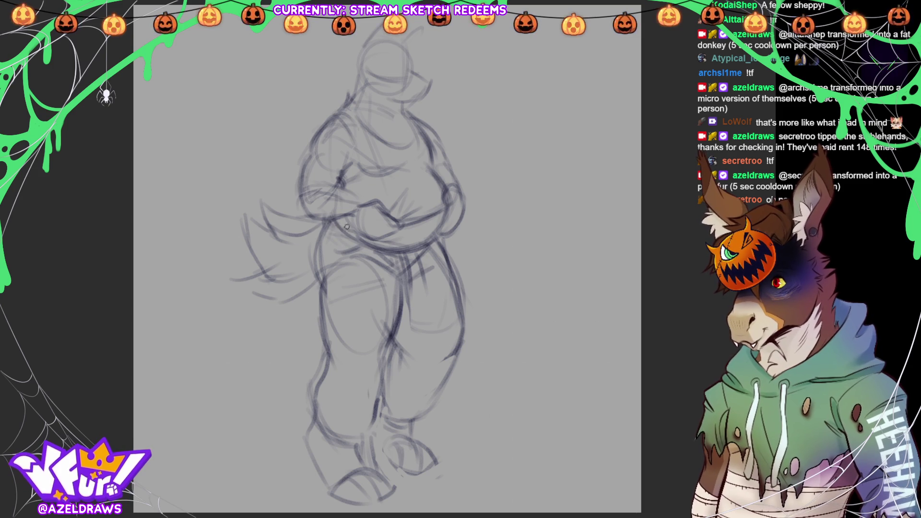
# Darken the right hip and thigh contour and the neck lines on both sides of the head.
pyautogui.moveTo(441, 234); pyautogui.dragTo(451, 211)
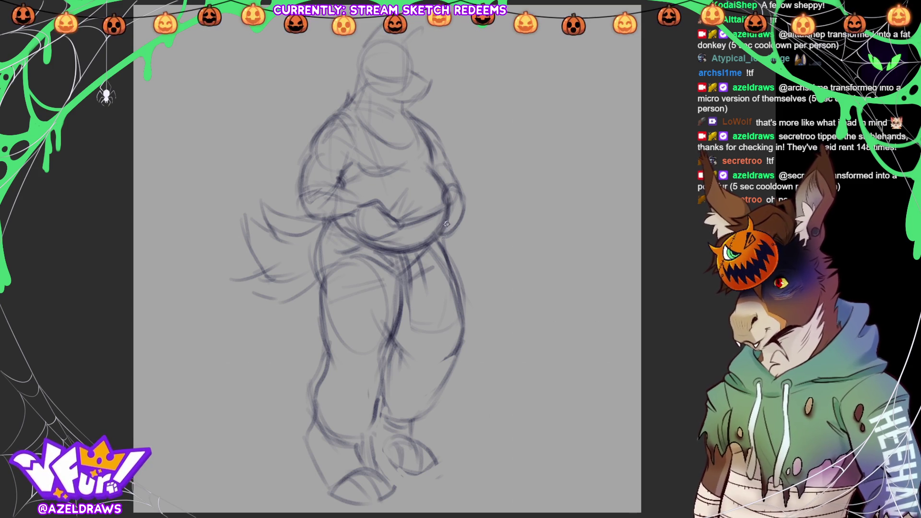
pyautogui.moveTo(414, 263)
pyautogui.mouseDown()
pyautogui.moveTo(439, 240)
pyautogui.moveTo(461, 299)
pyautogui.mouseUp()
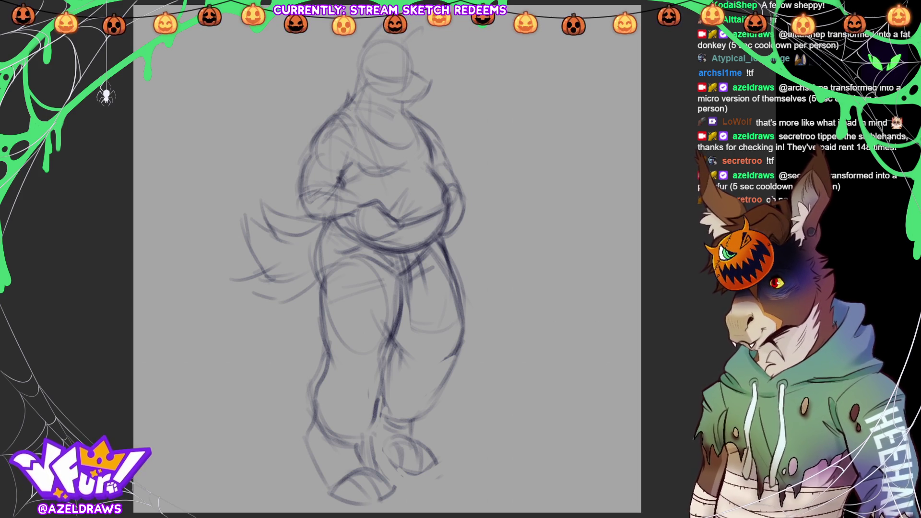
pyautogui.moveTo(358, 85); pyautogui.dragTo(341, 117)
pyautogui.moveTo(401, 103); pyautogui.dragTo(417, 130)
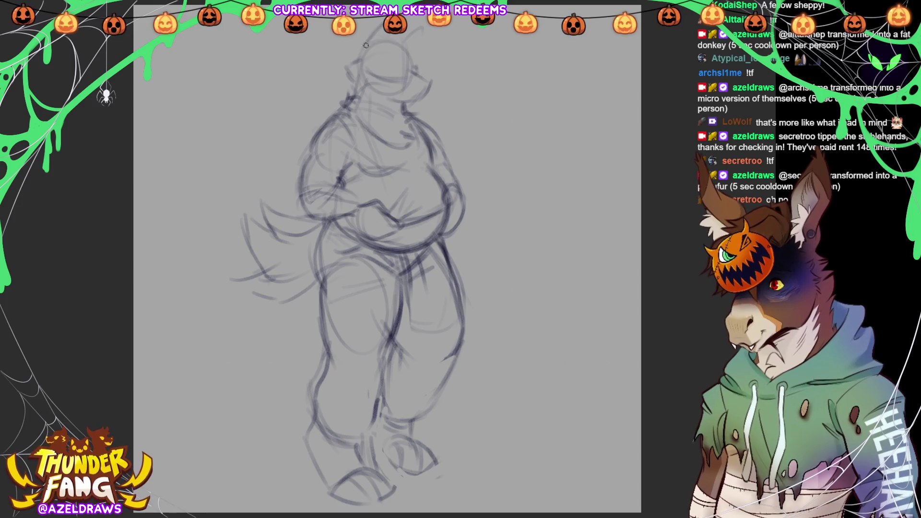
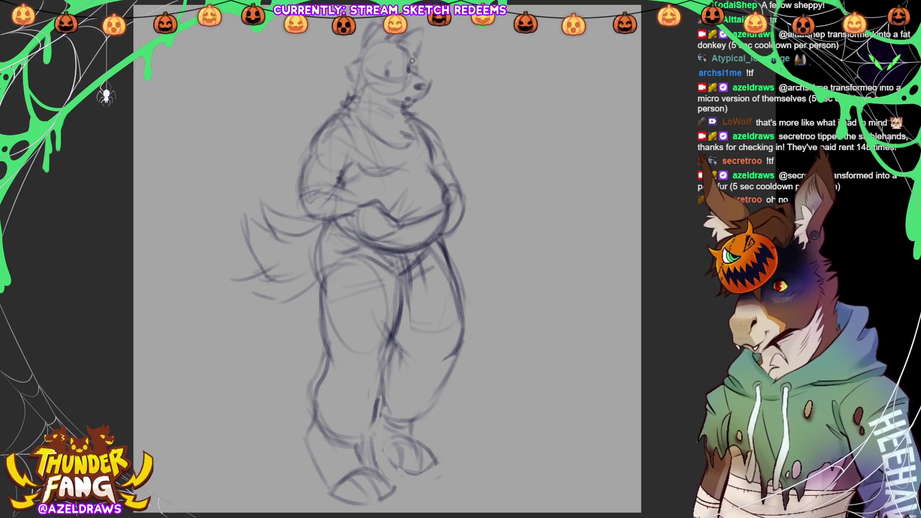
# Add a small stroke near the wolf's eye, then lasso-select the legs and tail.
pyautogui.moveTo(371, 73); pyautogui.dragTo(376, 78)
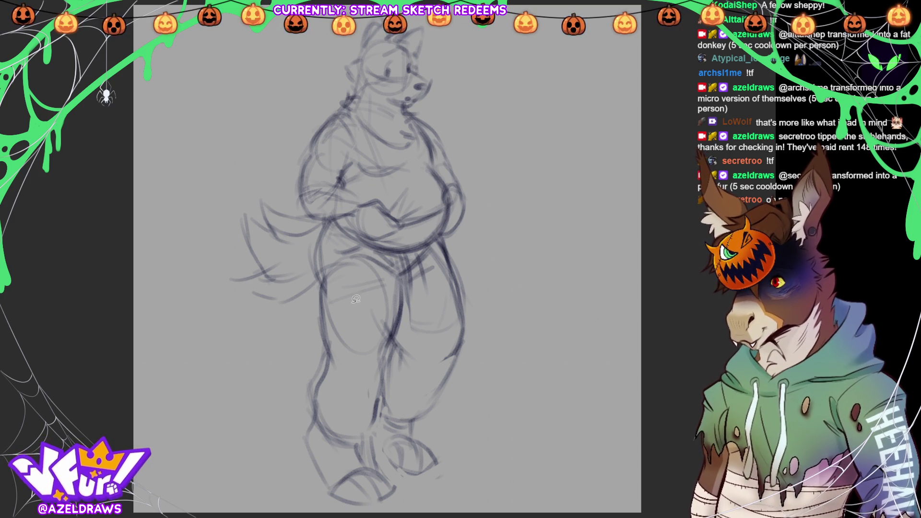
pyautogui.moveTo(334, 211)
pyautogui.mouseDown()
pyautogui.moveTo(315, 215)
pyautogui.moveTo(223, 398)
pyautogui.moveTo(429, 500)
pyautogui.moveTo(489, 254)
pyautogui.moveTo(332, 210)
pyautogui.mouseUp()
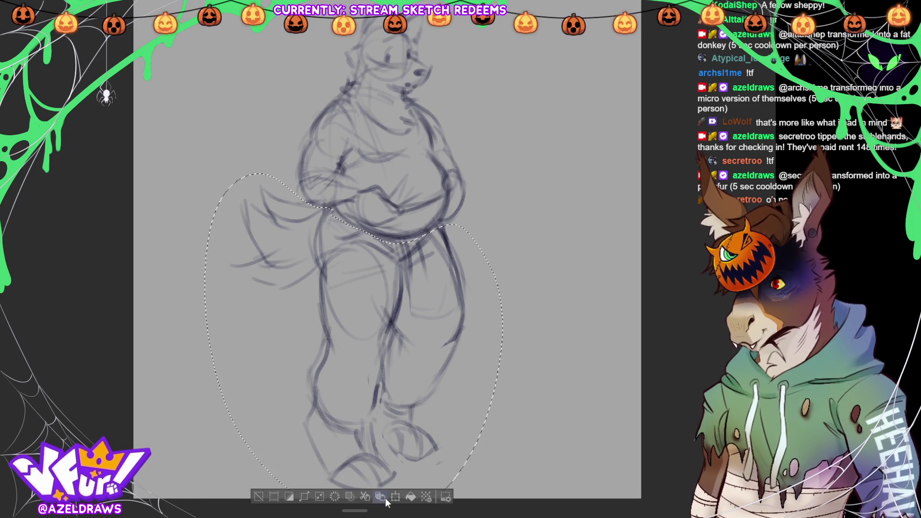
# Shorten and slightly reshape the selected legs with a transform, then deselect.
pyautogui.click(395, 496)
pyautogui.moveTo(353, 498); pyautogui.dragTo(353, 469)
pyautogui.moveTo(491, 335); pyautogui.dragTo(494, 335)
pyautogui.moveTo(422, 391); pyautogui.dragTo(424, 394)
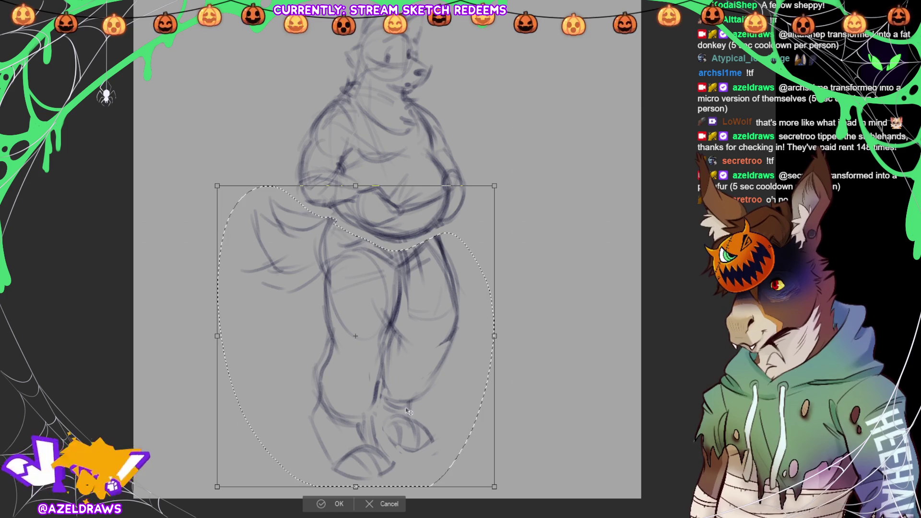
pyautogui.click(321, 503)
pyautogui.hotkey('ctrl', 'd')
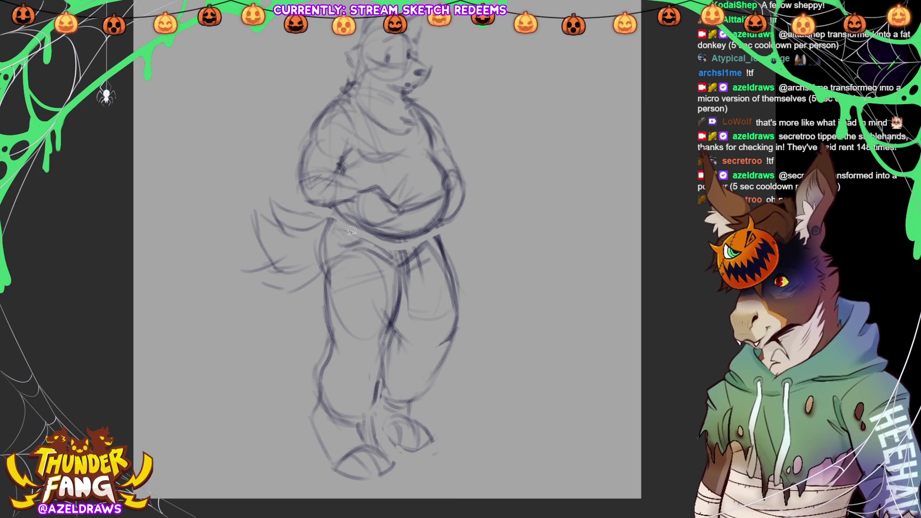
# Lasso the belly and stretch it lower and wider on both sides.
pyautogui.moveTo(339, 206)
pyautogui.mouseDown()
pyautogui.moveTo(372, 237)
pyautogui.moveTo(434, 230)
pyautogui.moveTo(453, 189)
pyautogui.moveTo(412, 225)
pyautogui.moveTo(338, 207)
pyautogui.mouseUp()
pyautogui.click(430, 265)
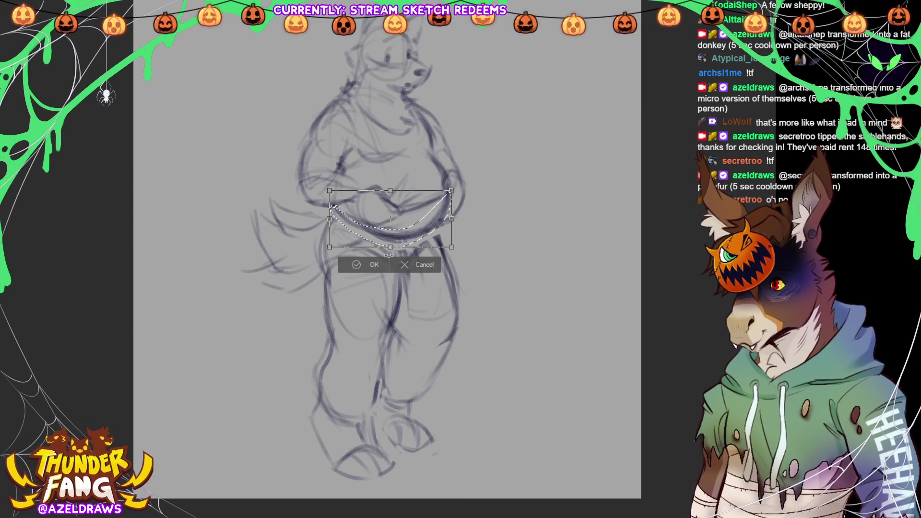
pyautogui.moveTo(388, 256); pyautogui.dragTo(389, 261)
pyautogui.moveTo(329, 224); pyautogui.dragTo(323, 224)
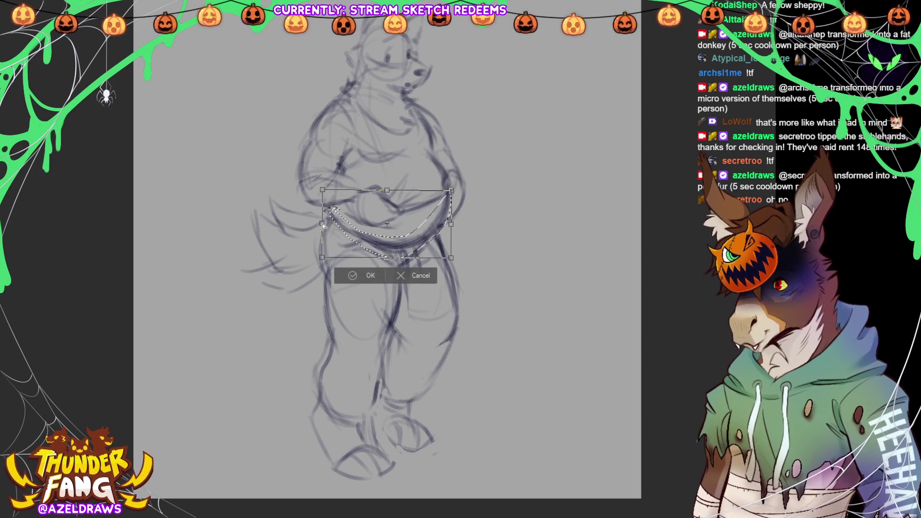
pyautogui.moveTo(451, 224); pyautogui.dragTo(456, 224)
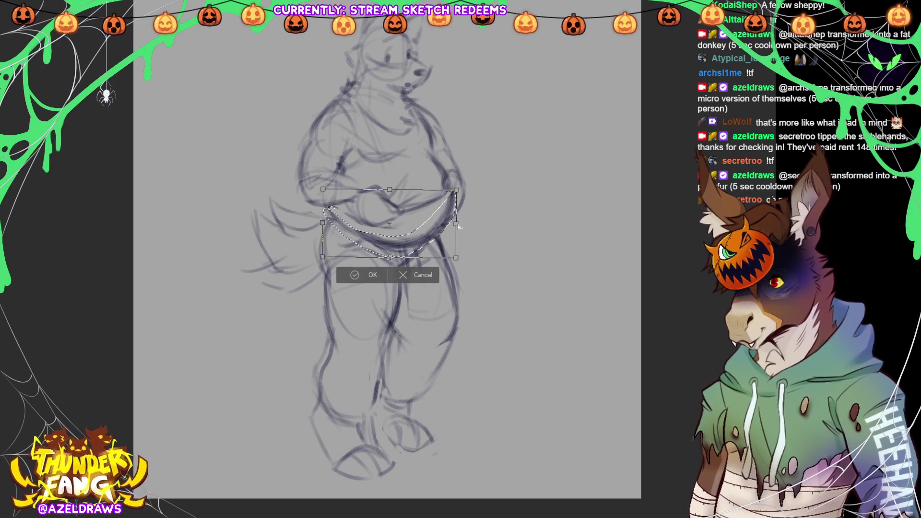
pyautogui.press('Return')
pyautogui.click(294, 275)
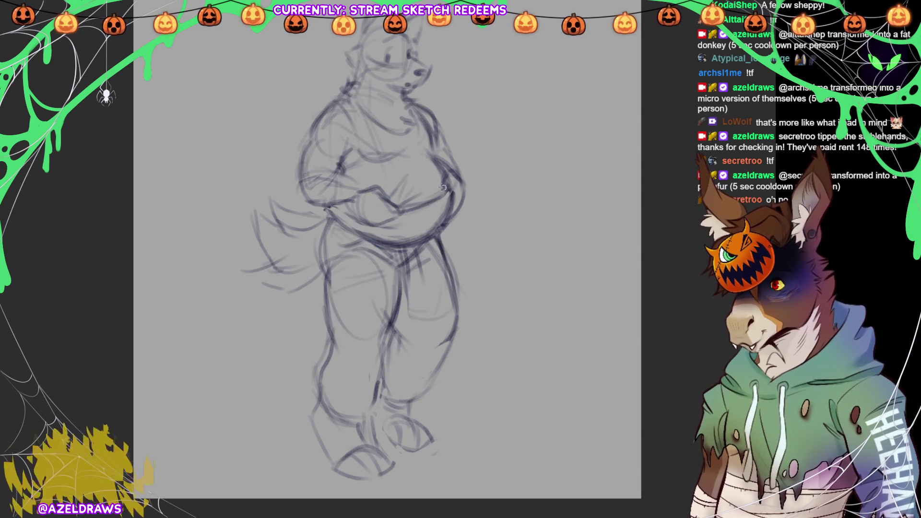
# Erase the stray strokes under the belly and pencil in a new hip line.
pyautogui.moveTo(385, 236)
pyautogui.mouseDown()
pyautogui.moveTo(413, 242)
pyautogui.moveTo(401, 245)
pyautogui.moveTo(393, 237)
pyautogui.moveTo(432, 238)
pyautogui.moveTo(363, 232)
pyautogui.moveTo(436, 231)
pyautogui.moveTo(429, 233)
pyautogui.moveTo(447, 197)
pyautogui.moveTo(433, 228)
pyautogui.moveTo(388, 244)
pyautogui.moveTo(411, 250)
pyautogui.moveTo(414, 276)
pyautogui.mouseUp()
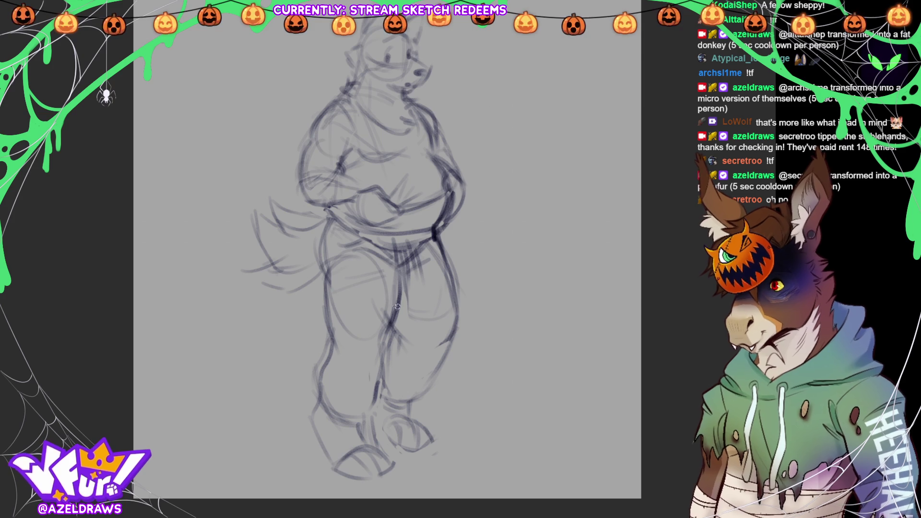
pyautogui.moveTo(341, 226); pyautogui.dragTo(357, 249)
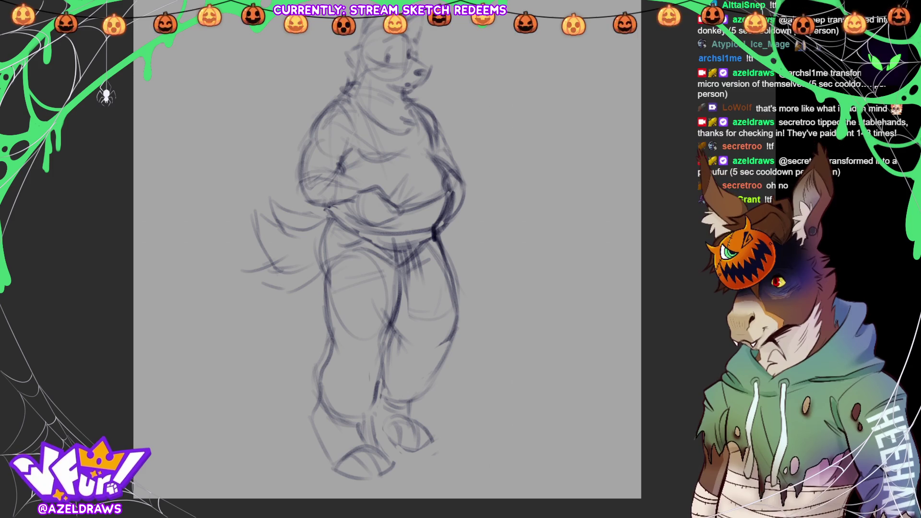
pyautogui.scroll(1, 388, 260)
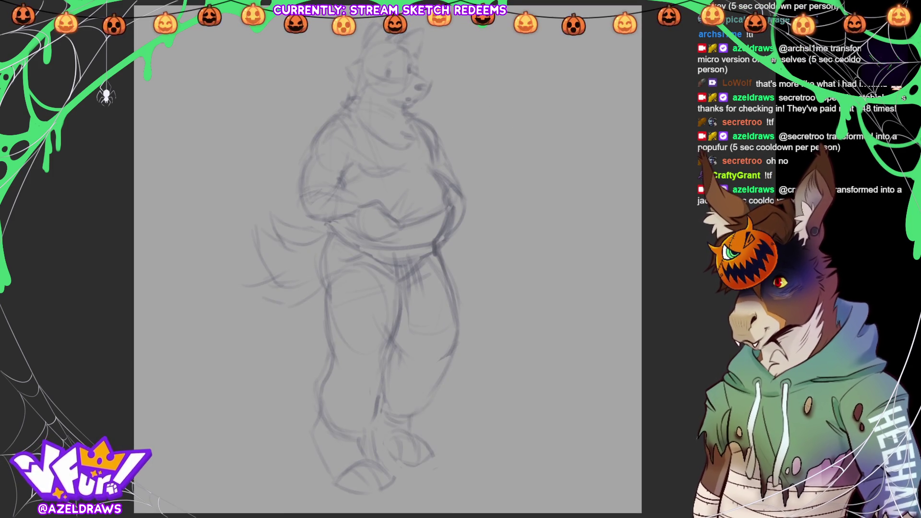
# Undo a stray stroke and scale the whole faded sketch slightly larger.
pyautogui.moveTo(186, 205); pyautogui.dragTo(230, 177)
pyautogui.hotkey('ctrl', 'z')
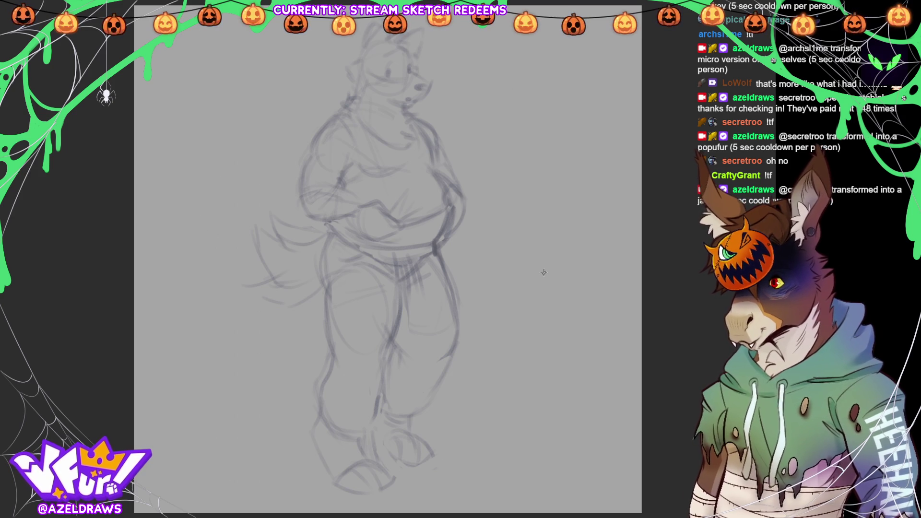
pyautogui.hotkey('ctrl', 't')
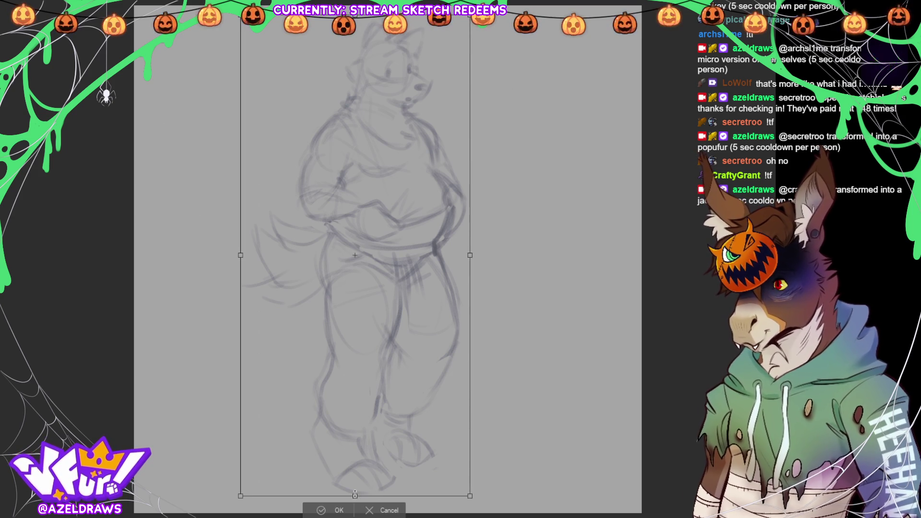
pyautogui.moveTo(356, 494); pyautogui.dragTo(364, 420)
pyautogui.hotkey('ctrl', 'z')
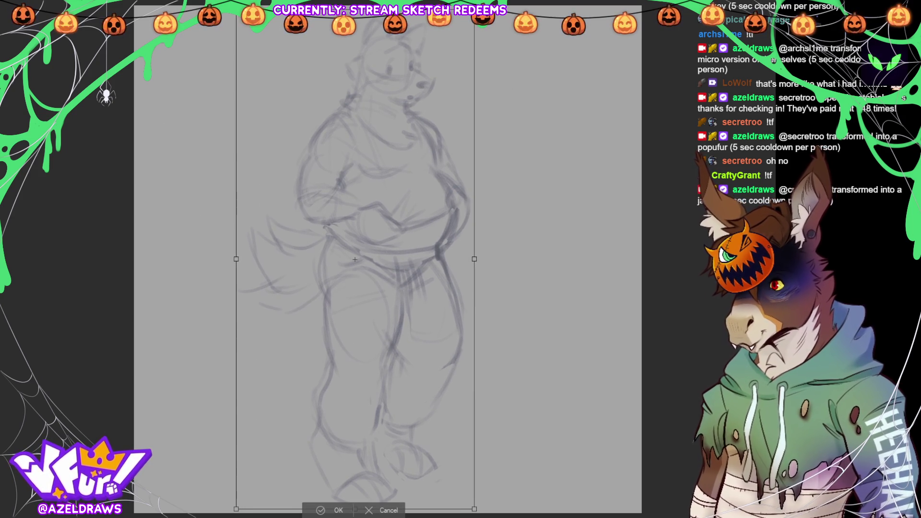
pyautogui.click(318, 512)
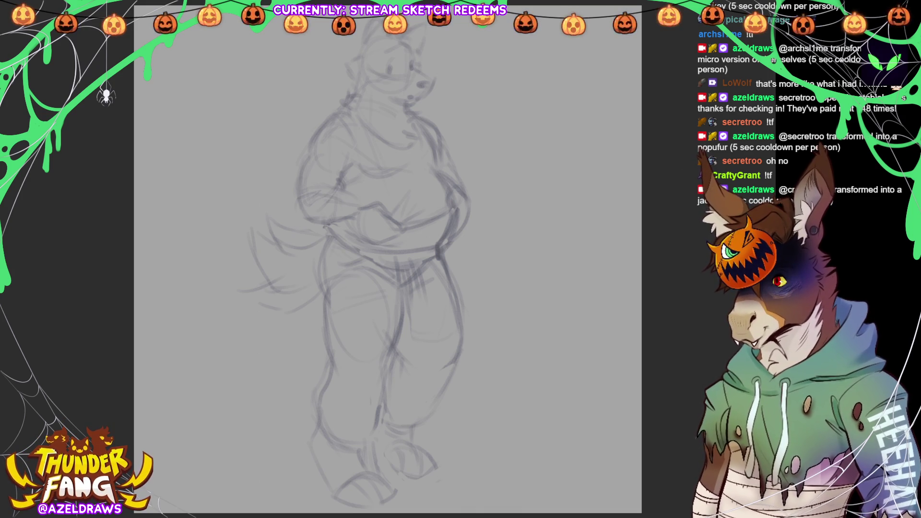
# Ink clean lines down the right side of the torso and belly.
pyautogui.moveTo(421, 121); pyautogui.dragTo(437, 166)
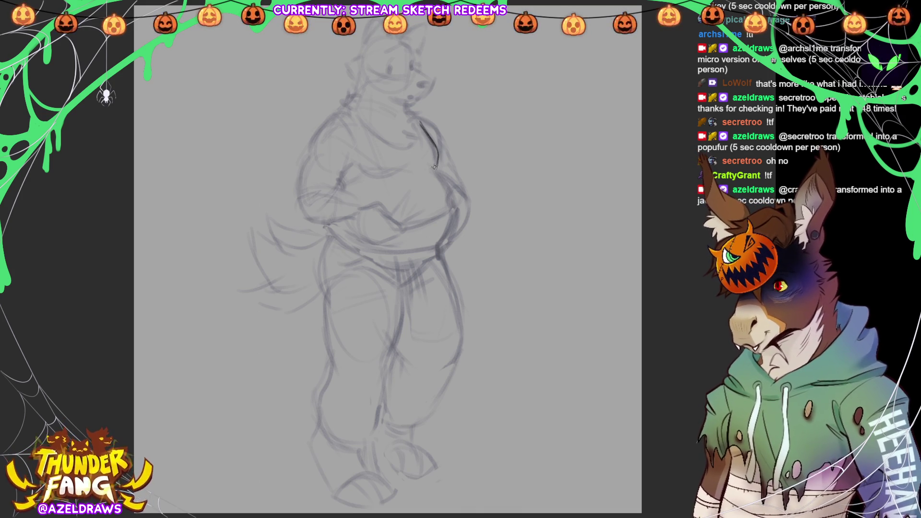
pyautogui.hotkey('ctrl', 'z')
pyautogui.hotkey('ctrl', 'z')
pyautogui.moveTo(425, 128); pyautogui.dragTo(439, 172)
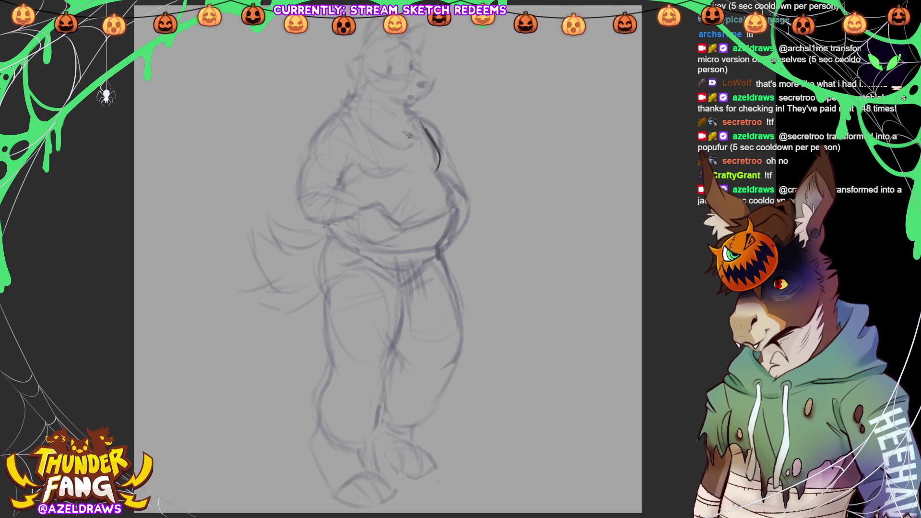
pyautogui.moveTo(434, 173)
pyautogui.mouseDown()
pyautogui.moveTo(417, 170)
pyautogui.moveTo(437, 171)
pyautogui.moveTo(446, 183)
pyautogui.moveTo(454, 228)
pyautogui.mouseUp()
pyautogui.moveTo(454, 182)
pyautogui.mouseDown()
pyautogui.moveTo(451, 243)
pyautogui.moveTo(442, 247)
pyautogui.mouseUp()
pyautogui.hotkey('ctrl', 'z')
pyautogui.hotkey('ctrl', 'z')
pyautogui.hotkey('ctrl', 'z')
pyautogui.hotkey('ctrl', 'z')
pyautogui.hotkey('ctrl', 'z')
pyautogui.moveTo(451, 188)
pyautogui.mouseDown()
pyautogui.moveTo(446, 243)
pyautogui.moveTo(459, 217)
pyautogui.mouseUp()
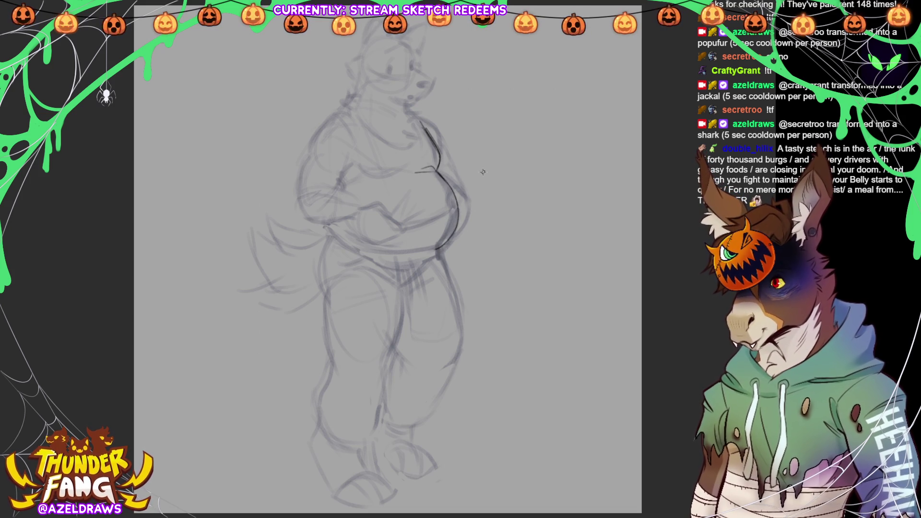
# Draw the curve under the belly and start the left shoulder line.
pyautogui.moveTo(377, 252); pyautogui.dragTo(412, 259)
pyautogui.hotkey('ctrl', 'z')
pyautogui.moveTo(382, 243); pyautogui.dragTo(444, 245)
pyautogui.moveTo(379, 245)
pyautogui.mouseDown()
pyautogui.moveTo(422, 257)
pyautogui.moveTo(390, 251)
pyautogui.moveTo(425, 254)
pyautogui.moveTo(438, 245)
pyautogui.mouseUp()
pyautogui.hotkey('ctrl', 'z')
pyautogui.hotkey('ctrl', 'z')
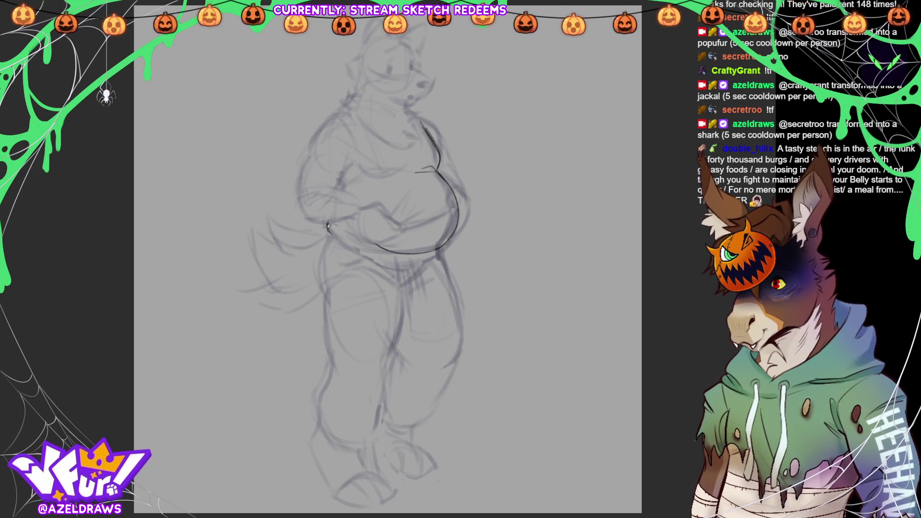
pyautogui.moveTo(326, 225)
pyautogui.mouseDown()
pyautogui.moveTo(342, 241)
pyautogui.moveTo(385, 248)
pyautogui.mouseUp()
pyautogui.moveTo(327, 222)
pyautogui.mouseDown()
pyautogui.moveTo(343, 244)
pyautogui.moveTo(384, 253)
pyautogui.mouseUp()
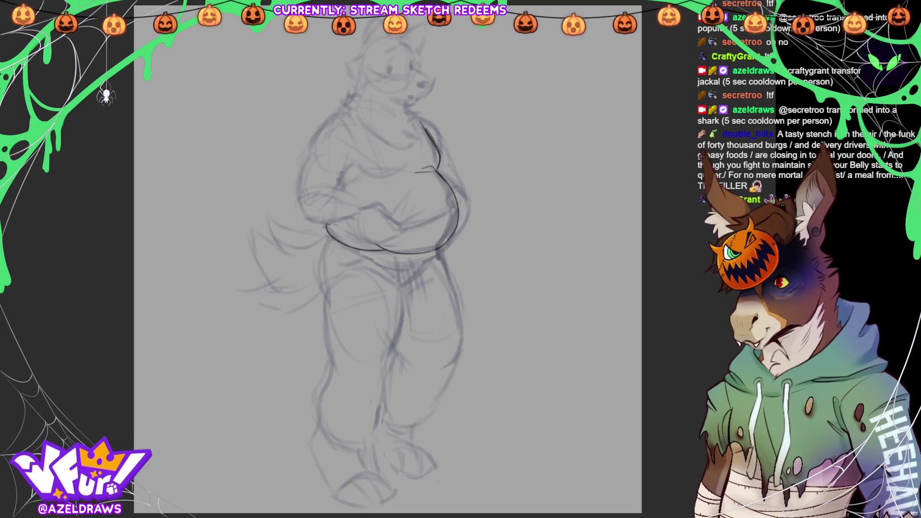
pyautogui.moveTo(325, 117); pyautogui.dragTo(299, 191)
# Draw the arm outline, forearm edge and fingers of the belly-holding hand.
pyautogui.moveTo(356, 162)
pyautogui.mouseDown()
pyautogui.moveTo(302, 213)
pyautogui.moveTo(350, 224)
pyautogui.mouseUp()
pyautogui.moveTo(336, 186)
pyautogui.mouseDown()
pyautogui.moveTo(362, 207)
pyautogui.moveTo(381, 203)
pyautogui.moveTo(407, 234)
pyautogui.mouseUp()
pyautogui.hotkey('ctrl', 'z')
pyautogui.moveTo(343, 222)
pyautogui.mouseDown()
pyautogui.moveTo(373, 244)
pyautogui.moveTo(426, 212)
pyautogui.moveTo(414, 215)
pyautogui.moveTo(443, 222)
pyautogui.moveTo(459, 207)
pyautogui.mouseUp()
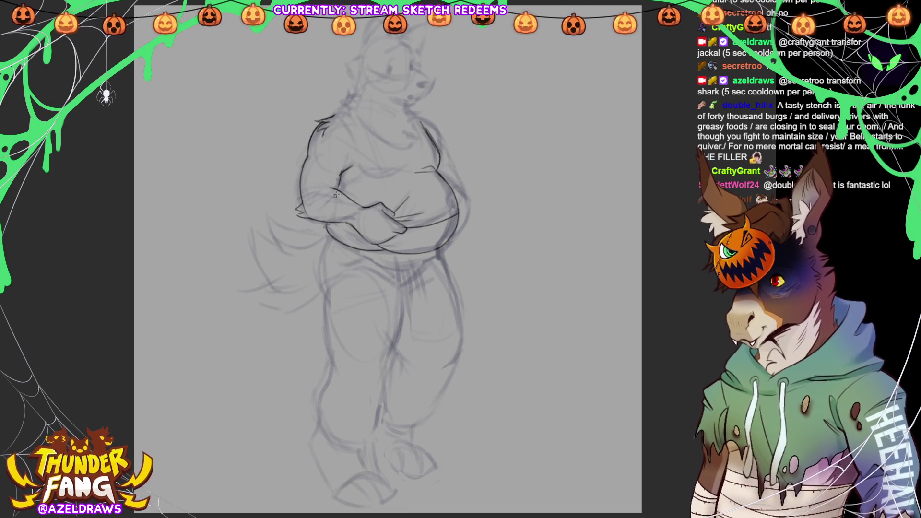
# Outline the left torso and shoulder, the tank neckline, and neck fur tufts.
pyautogui.moveTo(336, 116)
pyautogui.mouseDown()
pyautogui.moveTo(348, 136)
pyautogui.moveTo(349, 184)
pyautogui.mouseUp()
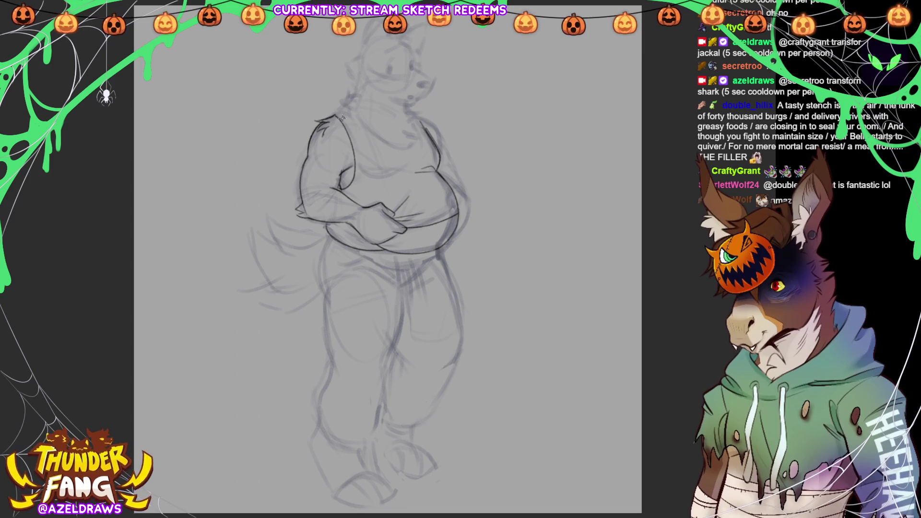
pyautogui.moveTo(333, 118)
pyautogui.mouseDown()
pyautogui.moveTo(344, 110)
pyautogui.moveTo(378, 139)
pyautogui.moveTo(417, 129)
pyautogui.moveTo(417, 144)
pyautogui.mouseUp()
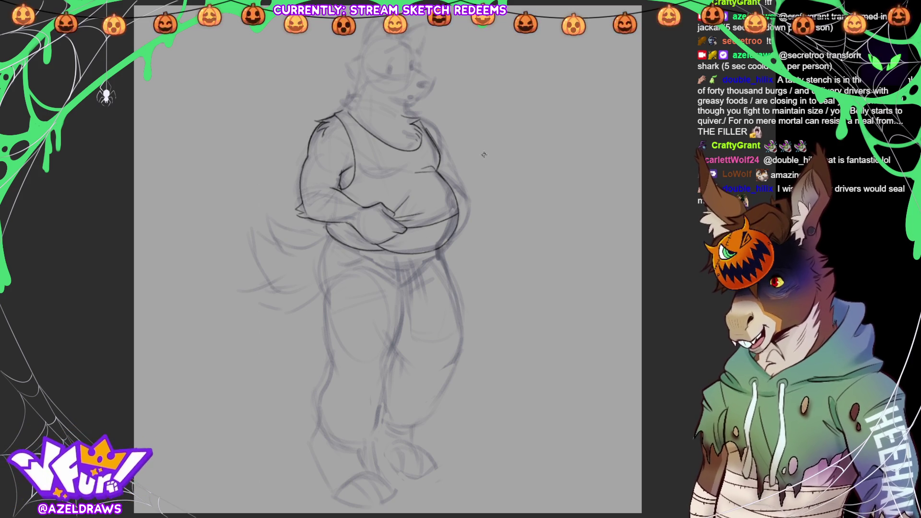
pyautogui.moveTo(360, 175); pyautogui.dragTo(411, 164)
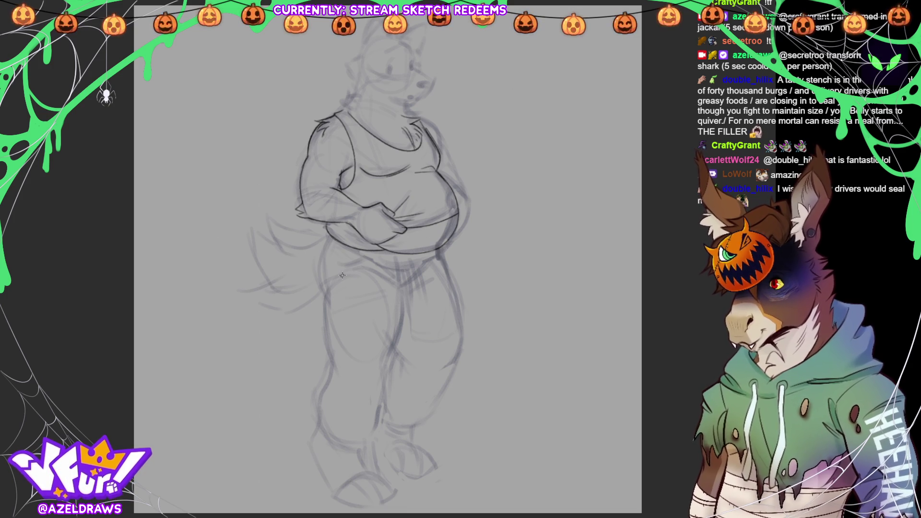
pyautogui.moveTo(345, 111)
pyautogui.mouseDown()
pyautogui.moveTo(341, 99)
pyautogui.moveTo(356, 92)
pyautogui.mouseUp()
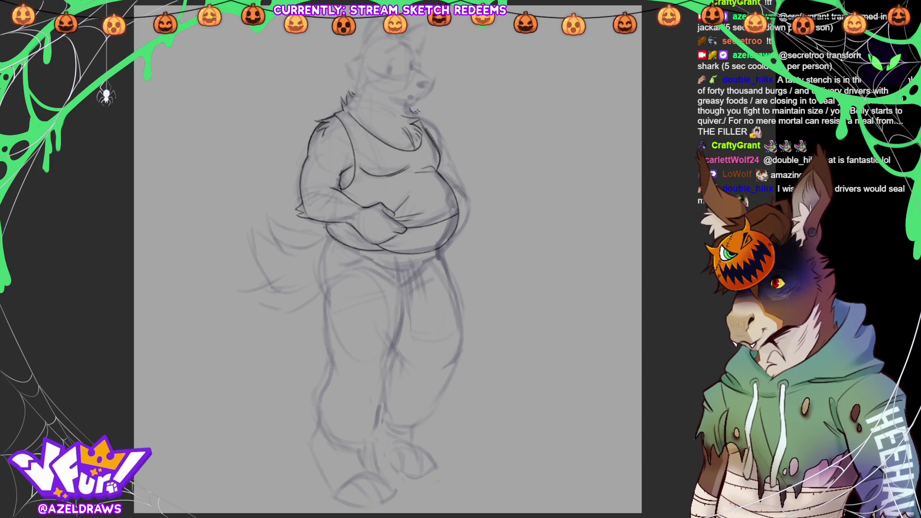
pyautogui.moveTo(418, 117); pyautogui.dragTo(441, 139)
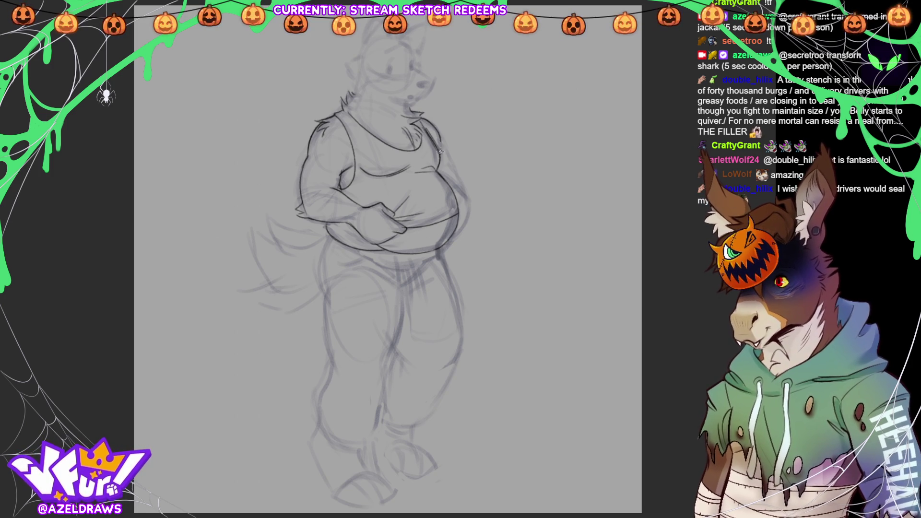
# Darken the belly outline, mark the navel, and firm up the crotch line.
pyautogui.moveTo(444, 175)
pyautogui.mouseDown()
pyautogui.moveTo(471, 198)
pyautogui.moveTo(455, 205)
pyautogui.moveTo(457, 183)
pyautogui.moveTo(447, 198)
pyautogui.moveTo(462, 207)
pyautogui.moveTo(455, 201)
pyautogui.moveTo(454, 222)
pyautogui.moveTo(469, 209)
pyautogui.moveTo(475, 221)
pyautogui.moveTo(454, 227)
pyautogui.mouseUp()
pyautogui.hotkey('ctrl', 'z')
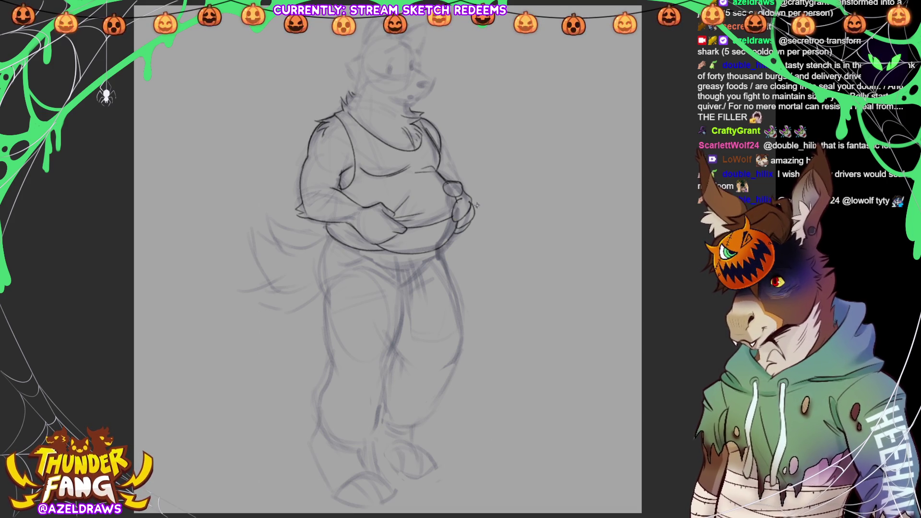
pyautogui.moveTo(453, 187)
pyautogui.mouseDown()
pyautogui.moveTo(445, 185)
pyautogui.moveTo(452, 221)
pyautogui.moveTo(464, 221)
pyautogui.moveTo(456, 232)
pyautogui.mouseUp()
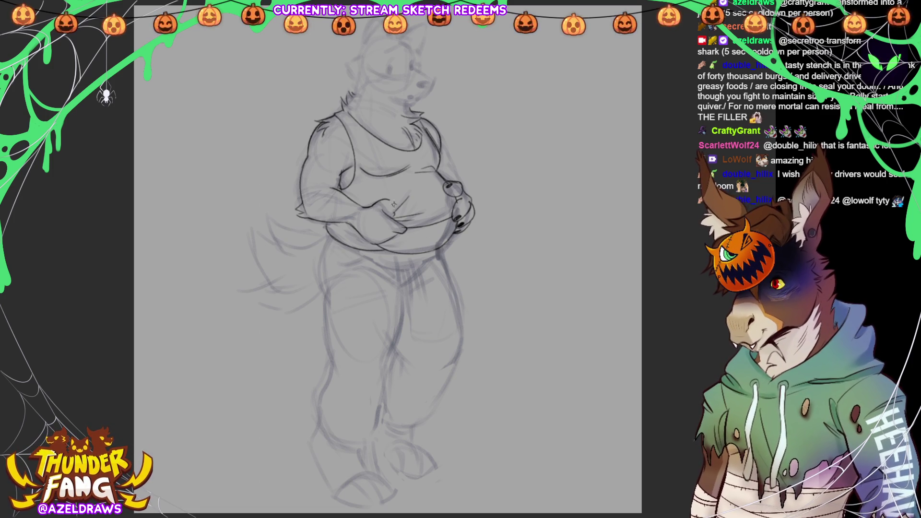
pyautogui.moveTo(392, 212); pyautogui.dragTo(400, 218)
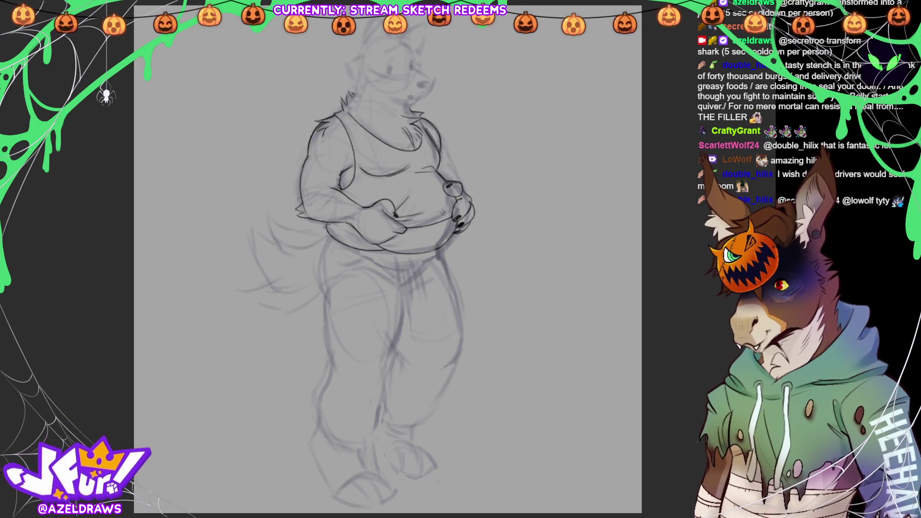
pyautogui.moveTo(352, 252)
pyautogui.mouseDown()
pyautogui.moveTo(329, 235)
pyautogui.moveTo(315, 292)
pyautogui.moveTo(326, 236)
pyautogui.moveTo(390, 262)
pyautogui.moveTo(437, 252)
pyautogui.moveTo(398, 300)
pyautogui.mouseUp()
pyautogui.moveTo(400, 257)
pyautogui.mouseDown()
pyautogui.moveTo(399, 300)
pyautogui.moveTo(410, 298)
pyautogui.moveTo(415, 266)
pyautogui.moveTo(418, 293)
pyautogui.mouseUp()
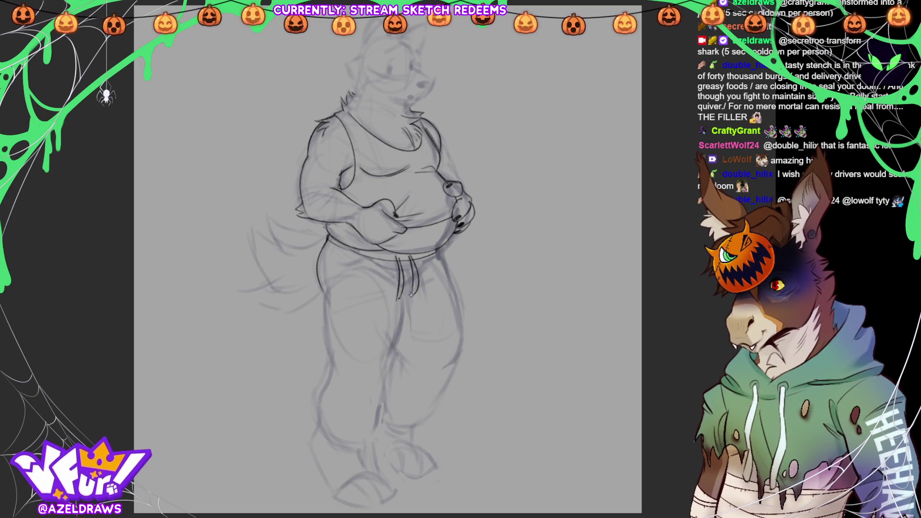
# Draw the pants' fold line, waistband edges and hanging drawstrings.
pyautogui.moveTo(354, 262)
pyautogui.mouseDown()
pyautogui.moveTo(392, 285)
pyautogui.moveTo(424, 275)
pyautogui.moveTo(423, 284)
pyautogui.mouseUp()
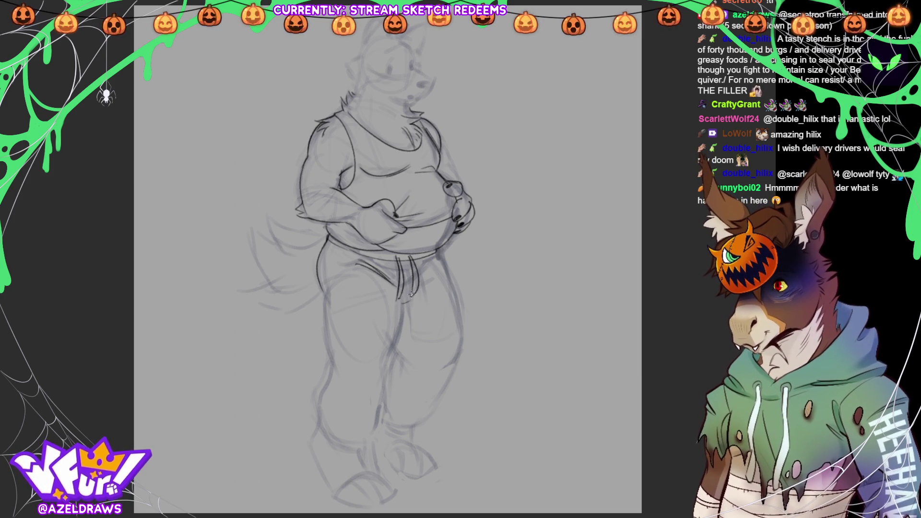
pyautogui.moveTo(422, 277); pyautogui.dragTo(444, 264)
pyautogui.moveTo(391, 290); pyautogui.dragTo(402, 309)
pyautogui.moveTo(393, 263)
pyautogui.mouseDown()
pyautogui.moveTo(416, 272)
pyautogui.moveTo(433, 295)
pyautogui.mouseUp()
# Outline the thighs, knee folds, shins and cuffs of both sweatpant legs.
pyautogui.moveTo(331, 281)
pyautogui.mouseDown()
pyautogui.moveTo(328, 355)
pyautogui.moveTo(323, 300)
pyautogui.mouseUp()
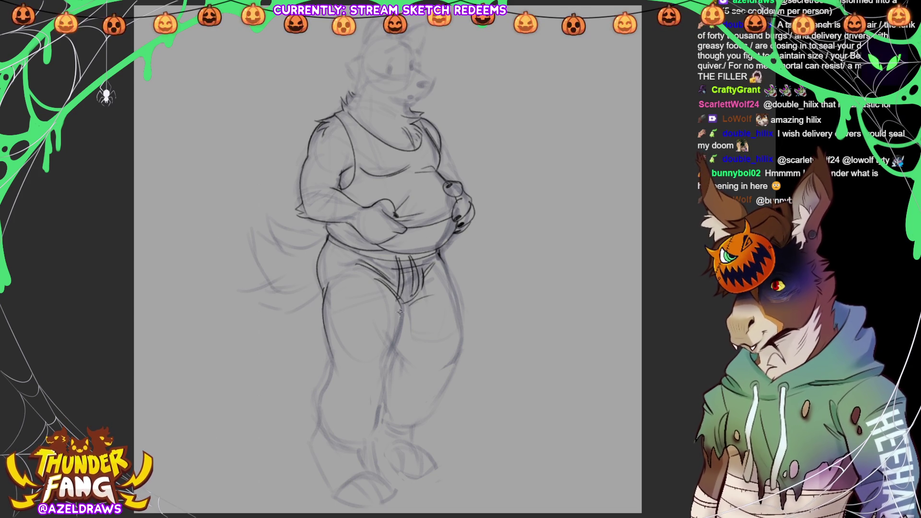
pyautogui.moveTo(399, 299); pyautogui.dragTo(388, 366)
pyautogui.moveTo(327, 354)
pyautogui.mouseDown()
pyautogui.moveTo(320, 422)
pyautogui.moveTo(367, 446)
pyautogui.moveTo(381, 426)
pyautogui.mouseUp()
pyautogui.moveTo(387, 365)
pyautogui.mouseDown()
pyautogui.moveTo(369, 436)
pyautogui.moveTo(326, 439)
pyautogui.moveTo(361, 448)
pyautogui.mouseUp()
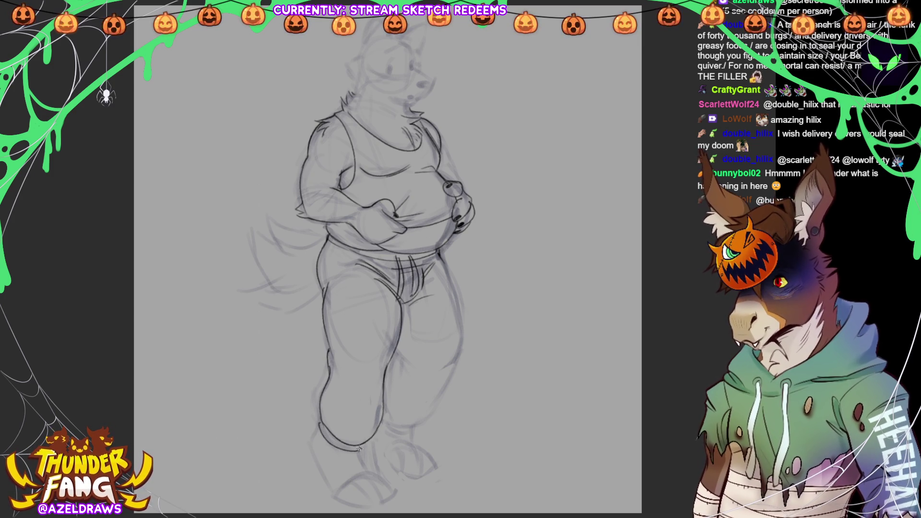
pyautogui.moveTo(391, 354)
pyautogui.mouseDown()
pyautogui.moveTo(408, 373)
pyautogui.moveTo(387, 374)
pyautogui.mouseUp()
pyautogui.moveTo(379, 417)
pyautogui.mouseDown()
pyautogui.moveTo(420, 434)
pyautogui.moveTo(458, 348)
pyautogui.moveTo(447, 365)
pyautogui.mouseUp()
pyautogui.moveTo(439, 257)
pyautogui.mouseDown()
pyautogui.moveTo(459, 304)
pyautogui.moveTo(463, 368)
pyautogui.mouseUp()
pyautogui.moveTo(462, 330); pyautogui.dragTo(464, 358)
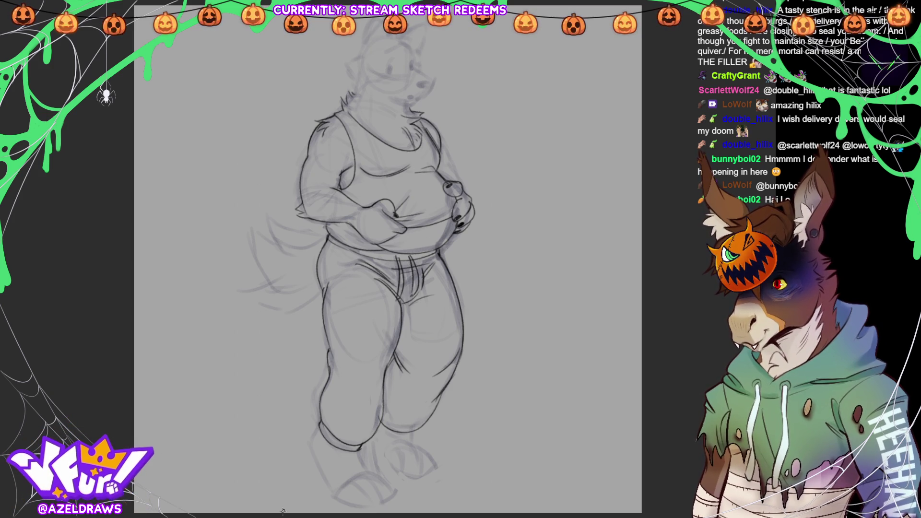
# Sketch the tail's upper and lower contours with fur tufts behind the hip.
pyautogui.moveTo(316, 241); pyautogui.dragTo(301, 254)
pyautogui.moveTo(249, 224)
pyautogui.mouseDown()
pyautogui.moveTo(265, 241)
pyautogui.moveTo(307, 254)
pyautogui.moveTo(247, 249)
pyautogui.moveTo(264, 280)
pyautogui.moveTo(257, 234)
pyautogui.mouseUp()
pyautogui.moveTo(246, 271)
pyautogui.mouseDown()
pyautogui.moveTo(277, 283)
pyautogui.moveTo(262, 288)
pyautogui.moveTo(294, 294)
pyautogui.moveTo(323, 279)
pyautogui.mouseUp()
pyautogui.moveTo(265, 230)
pyautogui.mouseDown()
pyautogui.moveTo(284, 263)
pyautogui.moveTo(304, 239)
pyautogui.moveTo(323, 242)
pyautogui.mouseUp()
pyautogui.moveTo(251, 287); pyautogui.dragTo(290, 306)
pyautogui.moveTo(251, 300)
pyautogui.mouseDown()
pyautogui.moveTo(283, 313)
pyautogui.moveTo(318, 301)
pyautogui.mouseUp()
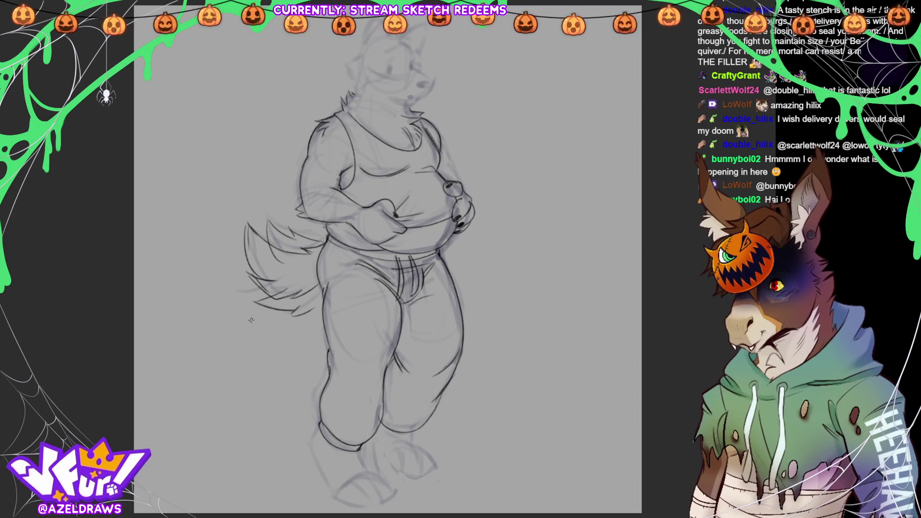
# Refine fur strokes under and over the tail, then outline the lower left leg.
pyautogui.moveTo(261, 314); pyautogui.dragTo(284, 318)
pyautogui.moveTo(265, 321); pyautogui.dragTo(284, 326)
pyautogui.hotkey('ctrl', 'z')
pyautogui.moveTo(280, 279); pyautogui.dragTo(294, 309)
pyautogui.moveTo(287, 235)
pyautogui.mouseDown()
pyautogui.moveTo(276, 265)
pyautogui.moveTo(282, 257)
pyautogui.mouseUp()
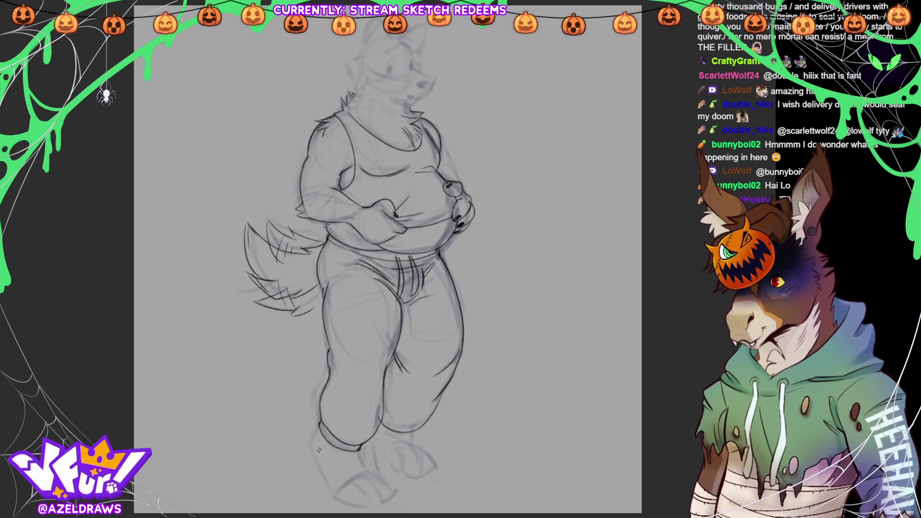
pyautogui.moveTo(314, 431); pyautogui.dragTo(331, 484)
pyautogui.moveTo(358, 451)
pyautogui.mouseDown()
pyautogui.moveTo(358, 477)
pyautogui.moveTo(377, 481)
pyautogui.moveTo(369, 502)
pyautogui.moveTo(380, 500)
pyautogui.moveTo(380, 473)
pyautogui.moveTo(395, 494)
pyautogui.moveTo(353, 484)
pyautogui.moveTo(341, 499)
pyautogui.moveTo(373, 507)
pyautogui.moveTo(386, 500)
pyautogui.moveTo(386, 486)
pyautogui.moveTo(389, 499)
pyautogui.moveTo(399, 486)
pyautogui.mouseUp()
# Outline the left foot and ankle with toe claws below the cuff.
pyautogui.moveTo(329, 475)
pyautogui.mouseDown()
pyautogui.moveTo(338, 497)
pyautogui.moveTo(373, 476)
pyautogui.moveTo(395, 490)
pyautogui.mouseUp()
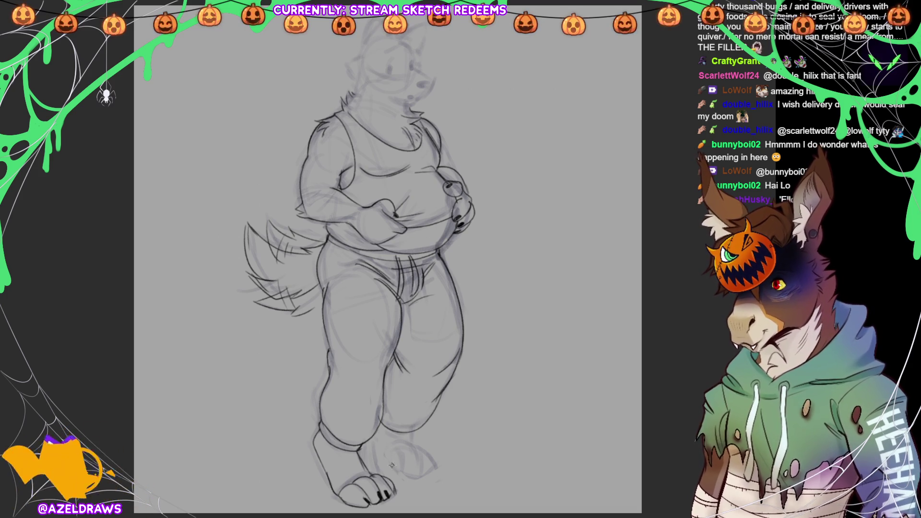
# Draw the right pant cuff, inner leg, and clawed right foot.
pyautogui.moveTo(379, 427); pyautogui.dragTo(415, 430)
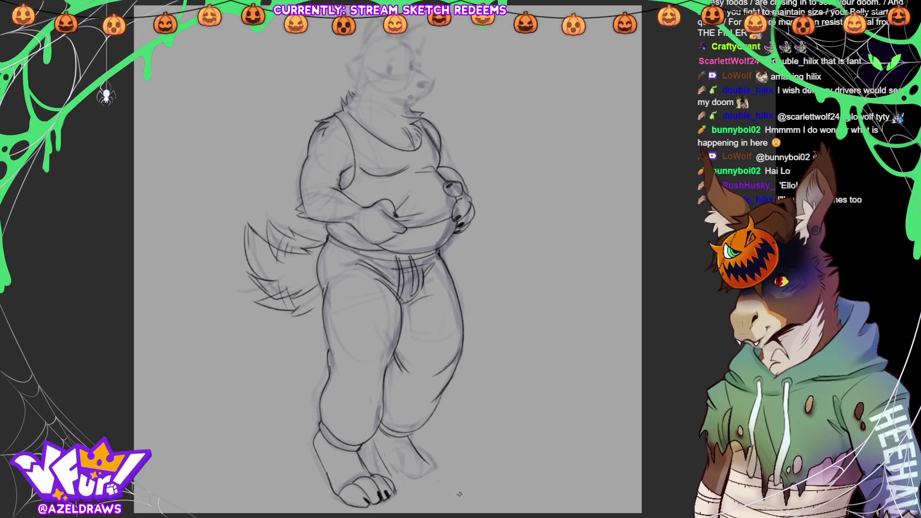
pyautogui.moveTo(403, 474)
pyautogui.mouseDown()
pyautogui.moveTo(422, 474)
pyautogui.moveTo(424, 485)
pyautogui.moveTo(423, 456)
pyautogui.moveTo(435, 480)
pyautogui.moveTo(433, 463)
pyautogui.moveTo(450, 480)
pyautogui.moveTo(445, 465)
pyautogui.moveTo(440, 481)
pyautogui.moveTo(397, 483)
pyautogui.moveTo(407, 486)
pyautogui.mouseUp()
pyautogui.moveTo(373, 429); pyautogui.dragTo(401, 483)
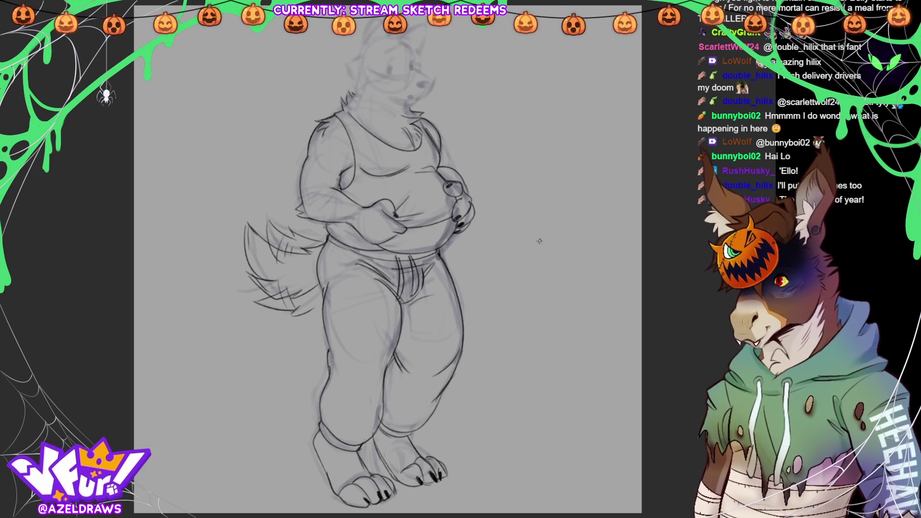
pyautogui.scroll(5, 388, 288)
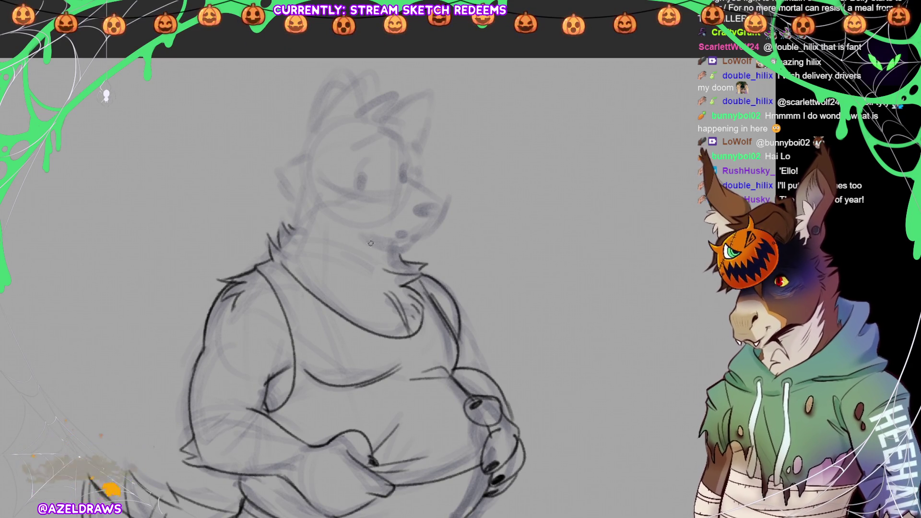
# Ink the jawline, the front of the muzzle and chin, and the nose outline, redrawing the nose once.
pyautogui.moveTo(371, 243)
pyautogui.mouseDown()
pyautogui.moveTo(403, 252)
pyautogui.moveTo(424, 235)
pyautogui.mouseUp()
pyautogui.moveTo(450, 200); pyautogui.dragTo(430, 234)
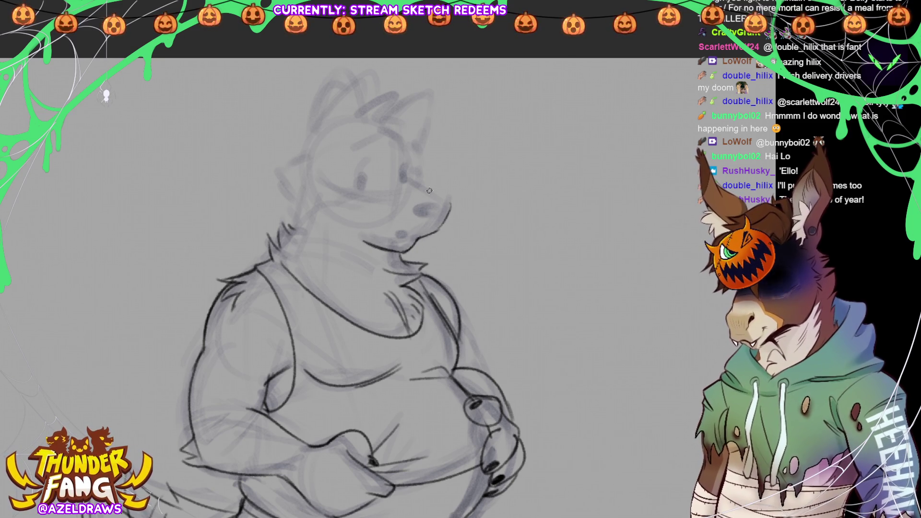
pyautogui.moveTo(417, 204)
pyautogui.mouseDown()
pyautogui.moveTo(449, 200)
pyautogui.moveTo(416, 214)
pyautogui.mouseUp()
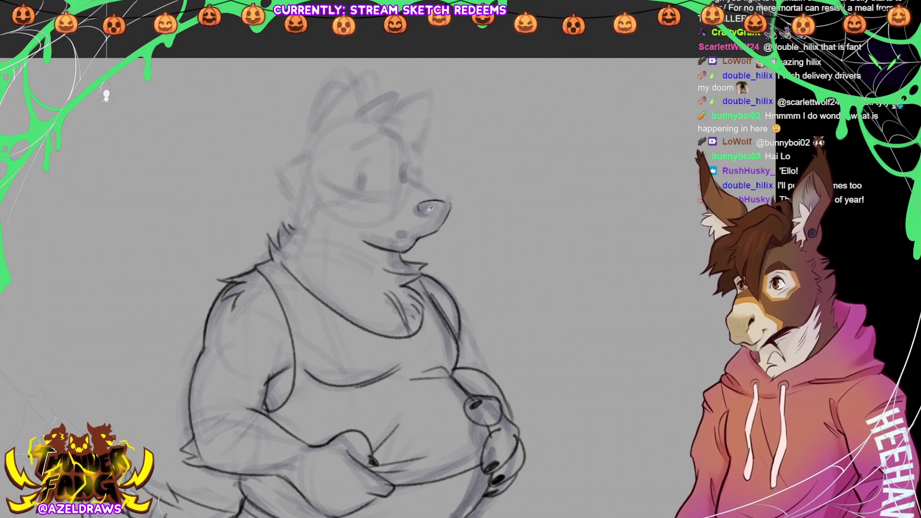
pyautogui.hotkey('ctrl', 'z')
pyautogui.hotkey('ctrl', 'z')
pyautogui.moveTo(428, 199)
pyautogui.mouseDown()
pyautogui.moveTo(418, 207)
pyautogui.moveTo(445, 200)
pyautogui.moveTo(424, 216)
pyautogui.moveTo(434, 223)
pyautogui.moveTo(449, 211)
pyautogui.moveTo(439, 198)
pyautogui.moveTo(441, 219)
pyautogui.mouseUp()
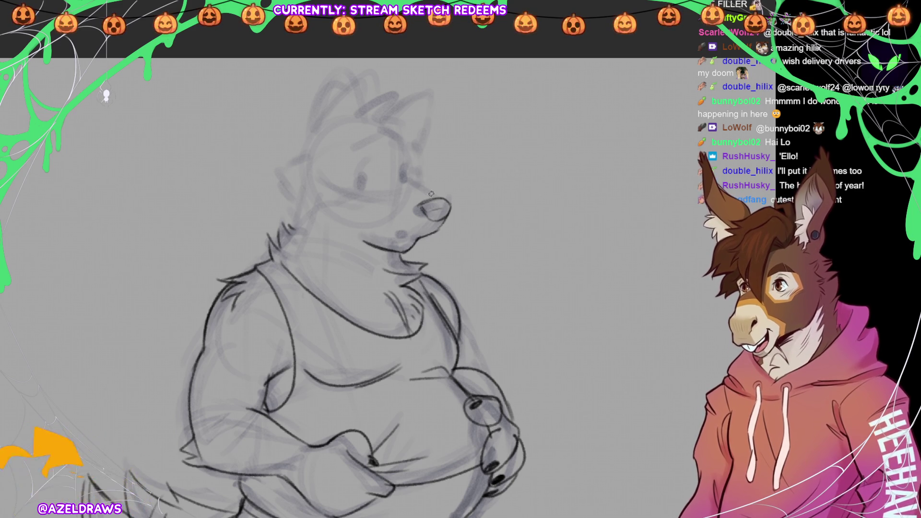
# Try and undo a muzzle-top line and an eye stroke, then refine the mouth line under the muzzle.
pyautogui.moveTo(402, 180); pyautogui.dragTo(416, 188)
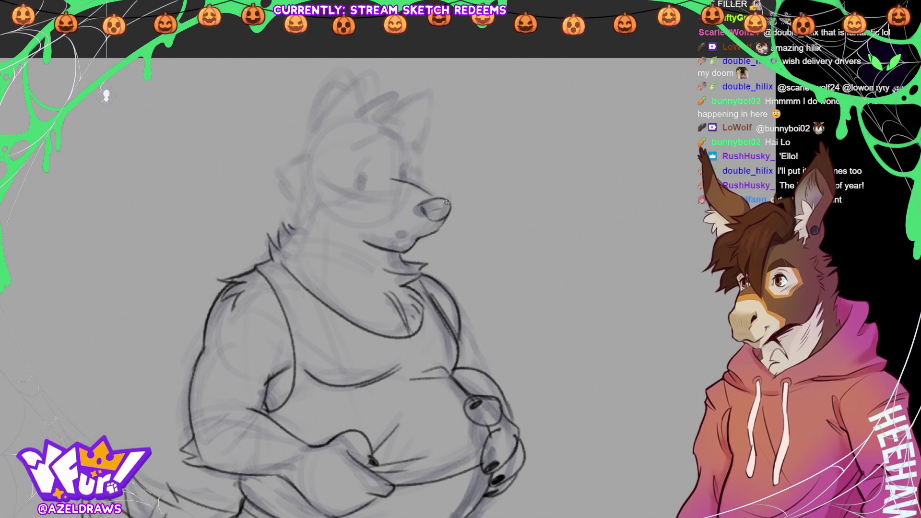
pyautogui.hotkey('ctrl', 'z')
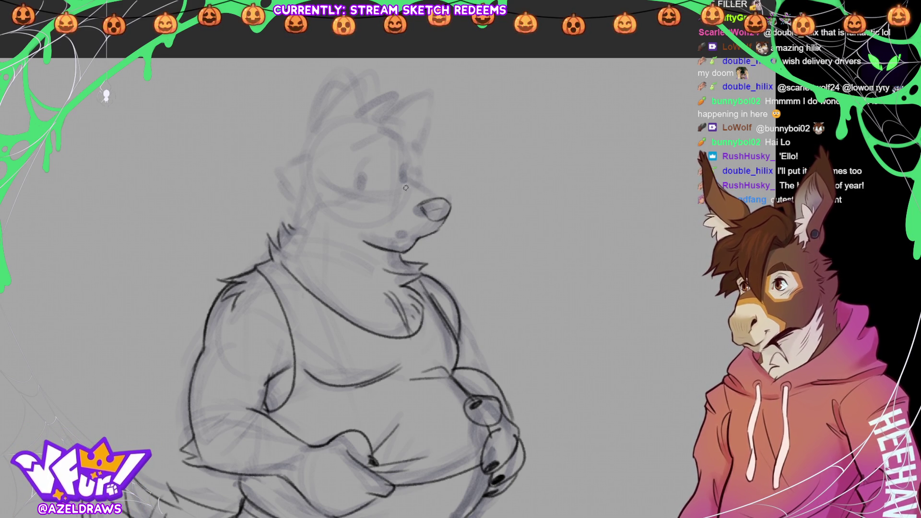
pyautogui.moveTo(388, 176); pyautogui.dragTo(453, 206)
pyautogui.hotkey('ctrl', 'z')
pyautogui.hotkey('ctrl', 'z')
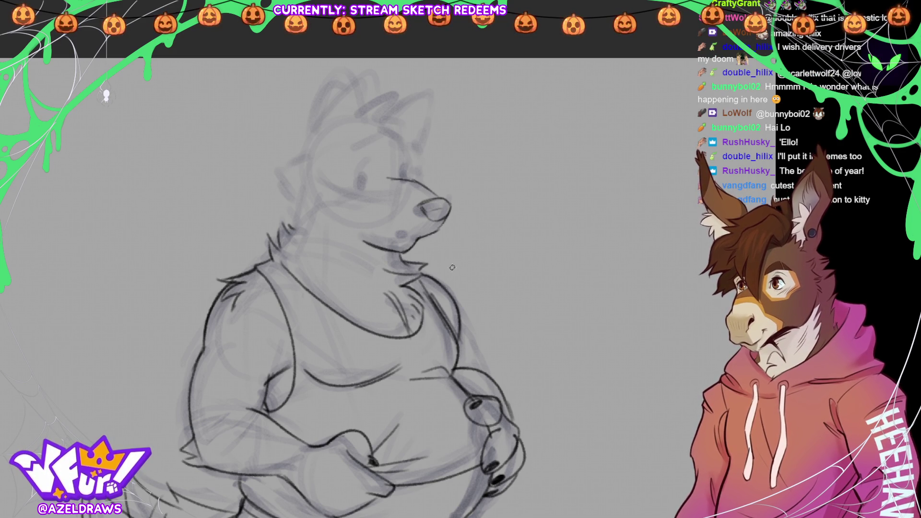
pyautogui.moveTo(400, 235); pyautogui.dragTo(413, 236)
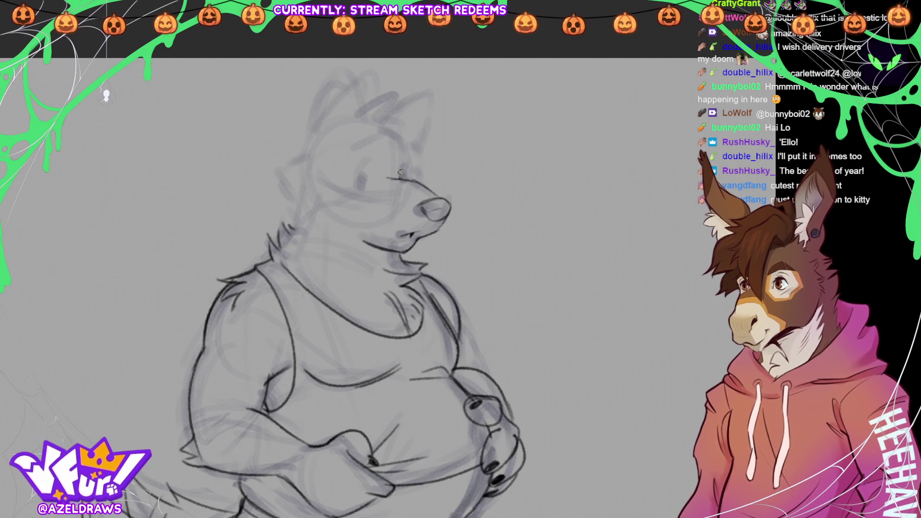
# Ink both eyes with the left redrawn as an oval, discard an eyebrow stroke, and fit the canvas to the window.
pyautogui.moveTo(401, 177); pyautogui.dragTo(409, 168)
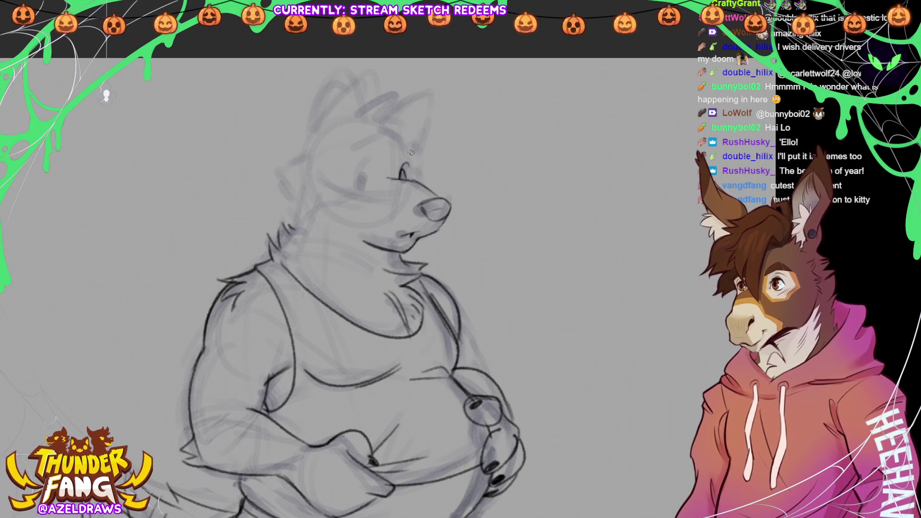
pyautogui.moveTo(364, 169); pyautogui.dragTo(360, 185)
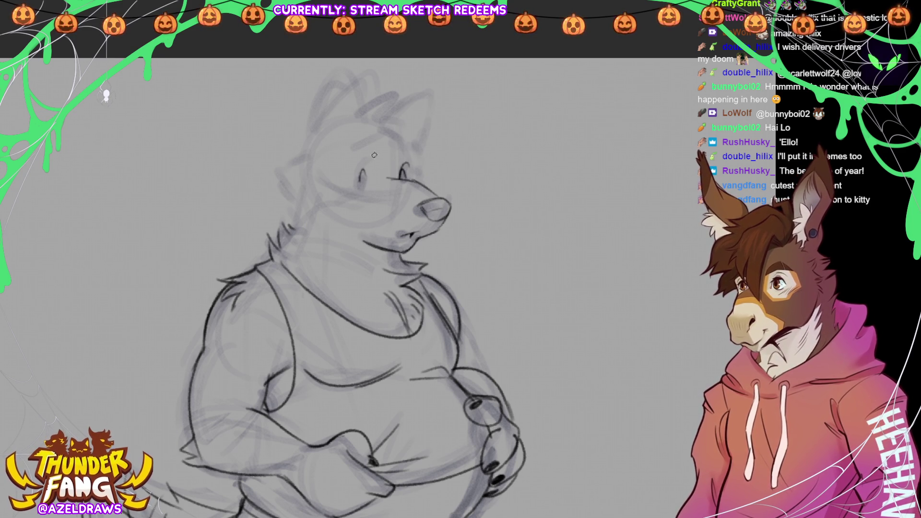
pyautogui.hotkey('ctrl', 'z')
pyautogui.hotkey('ctrl', 'z')
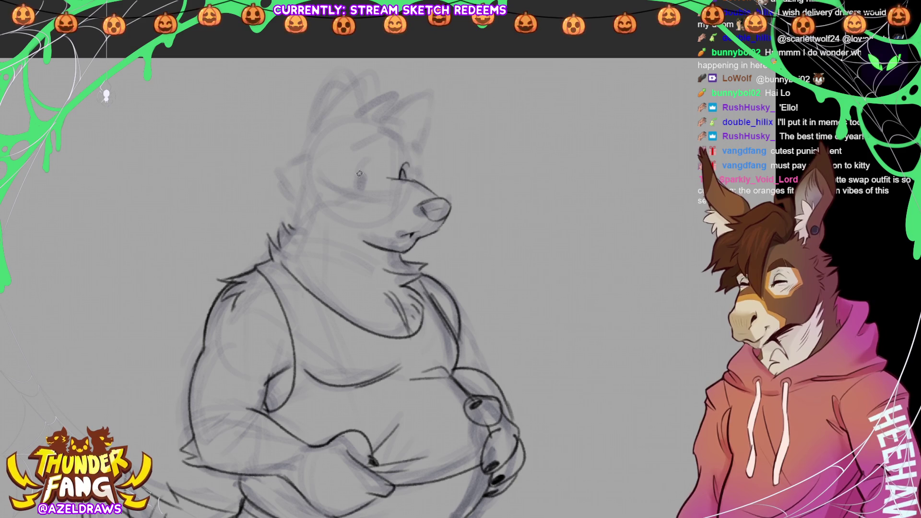
pyautogui.moveTo(358, 174)
pyautogui.mouseDown()
pyautogui.moveTo(360, 187)
pyautogui.moveTo(370, 174)
pyautogui.moveTo(361, 169)
pyautogui.moveTo(373, 160)
pyautogui.moveTo(379, 167)
pyautogui.mouseUp()
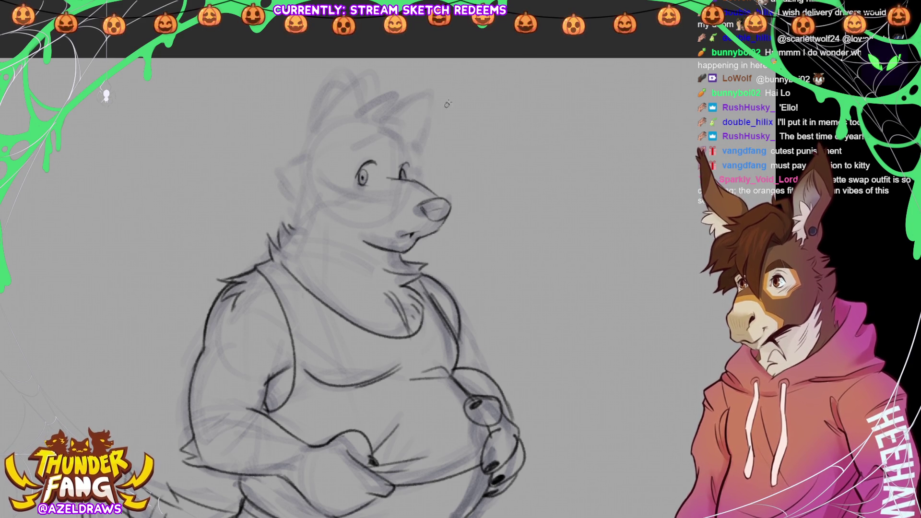
pyautogui.moveTo(353, 155)
pyautogui.mouseDown()
pyautogui.moveTo(378, 139)
pyautogui.moveTo(405, 142)
pyautogui.moveTo(429, 174)
pyautogui.mouseUp()
pyautogui.hotkey('ctrl', 'z')
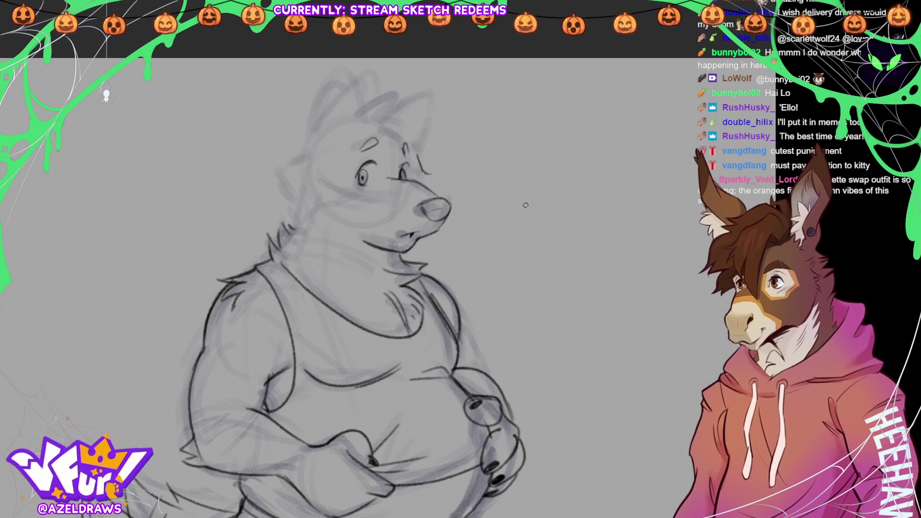
pyautogui.hotkey('ctrl', '0')
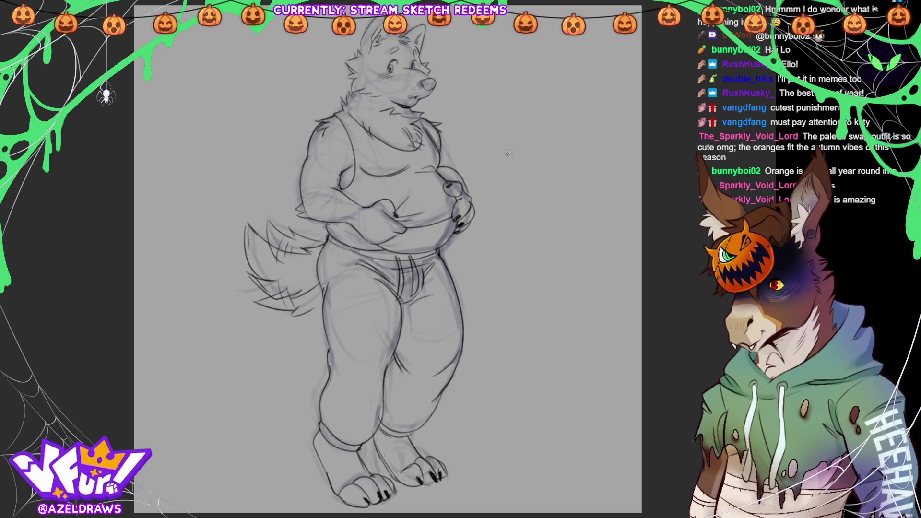
# Ink the remaining ankle and foot line.
pyautogui.moveTo(357, 469); pyautogui.dragTo(374, 474)
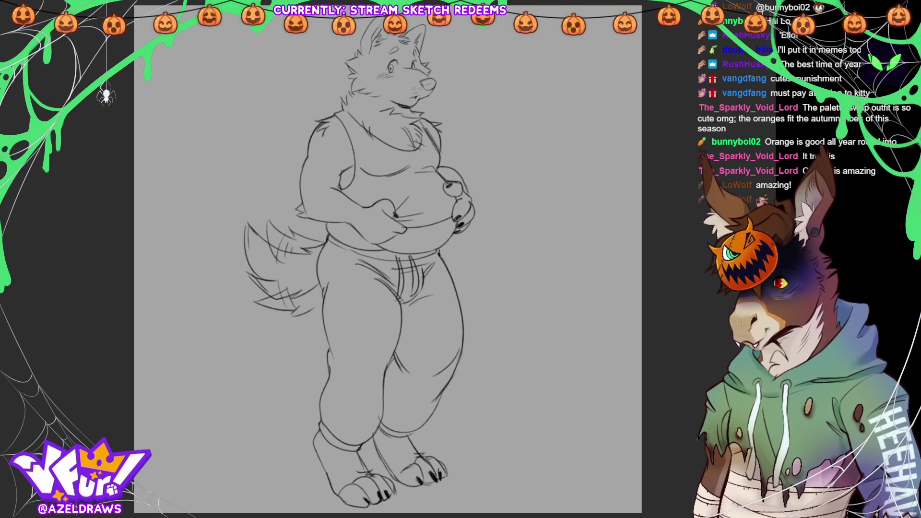
# Try a lasso selection around the figure and zoom out to see the whole sheet.
pyautogui.moveTo(292, 72)
pyautogui.mouseDown()
pyautogui.moveTo(245, 403)
pyautogui.moveTo(307, 496)
pyautogui.moveTo(526, 303)
pyautogui.moveTo(517, 72)
pyautogui.mouseUp()
pyautogui.scroll(3, 402, 294)
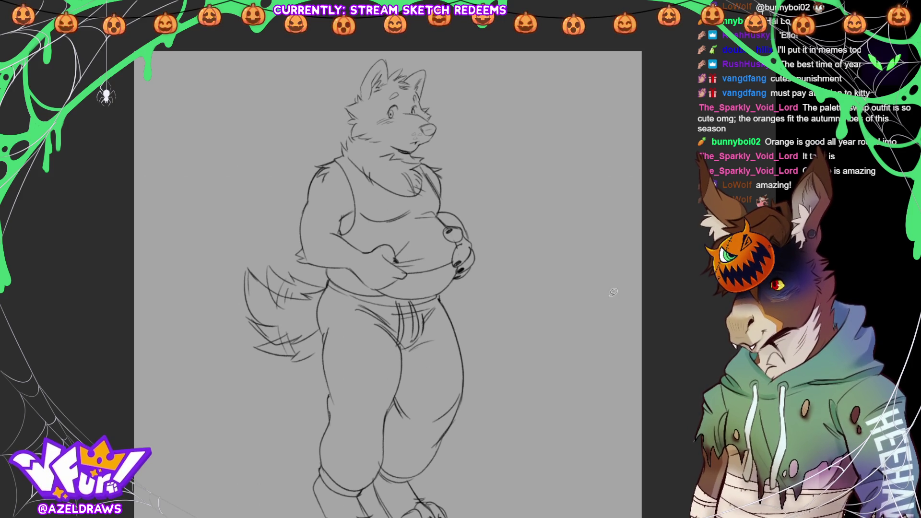
pyautogui.scroll(-2, 589, 305)
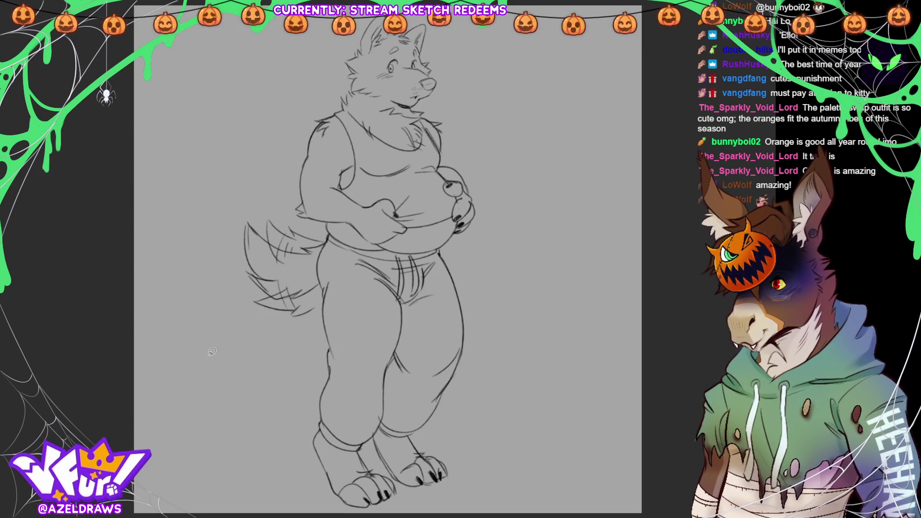
pyautogui.hotkey('ctrl', '-')
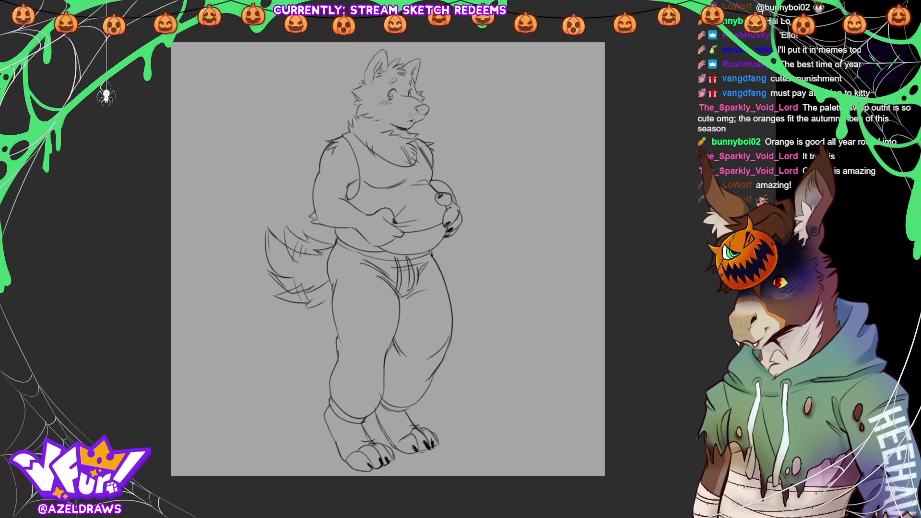
pyautogui.moveTo(382, 22)
pyautogui.mouseDown()
pyautogui.moveTo(263, 448)
pyautogui.moveTo(382, 29)
pyautogui.mouseUp()
pyautogui.scroll(1, 571, 71)
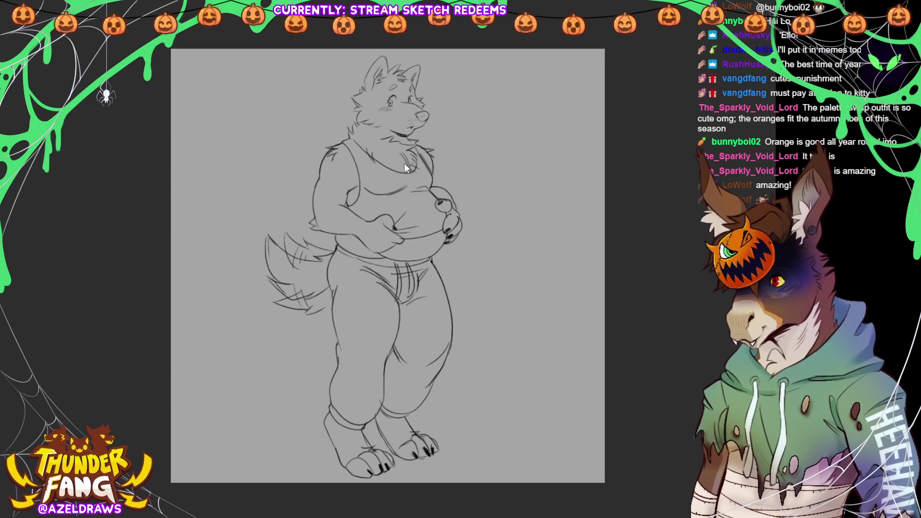
# Lasso-fill the figure flat brown, covering the knee gap and the tail's fur edge.
pyautogui.moveTo(402, 35)
pyautogui.mouseDown()
pyautogui.moveTo(201, 286)
pyautogui.moveTo(546, 297)
pyautogui.moveTo(480, 69)
pyautogui.mouseUp()
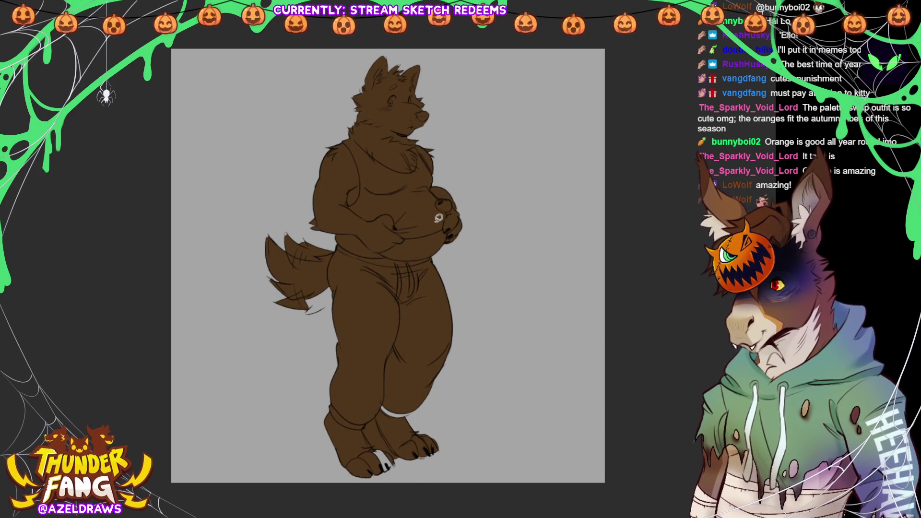
pyautogui.moveTo(379, 406)
pyautogui.mouseDown()
pyautogui.moveTo(389, 417)
pyautogui.moveTo(415, 408)
pyautogui.moveTo(413, 374)
pyautogui.mouseUp()
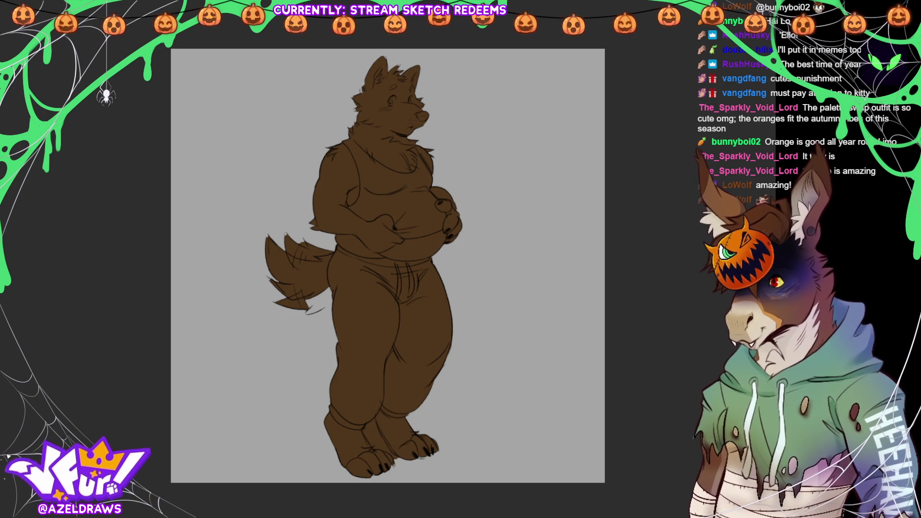
pyautogui.moveTo(310, 290)
pyautogui.mouseDown()
pyautogui.moveTo(290, 293)
pyautogui.moveTo(315, 289)
pyautogui.moveTo(317, 307)
pyautogui.moveTo(249, 293)
pyautogui.mouseUp()
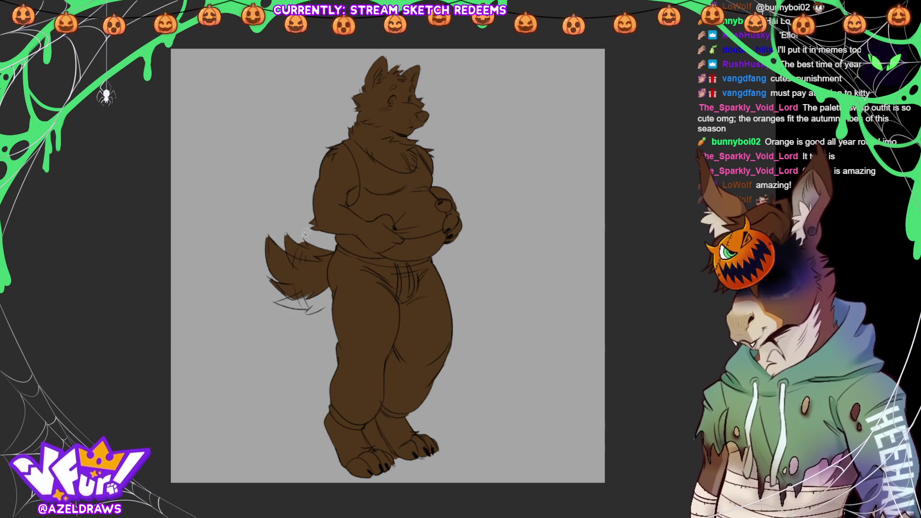
pyautogui.moveTo(281, 244); pyautogui.dragTo(323, 250)
pyautogui.moveTo(279, 230)
pyautogui.mouseDown()
pyautogui.moveTo(293, 255)
pyautogui.moveTo(322, 259)
pyautogui.moveTo(295, 237)
pyautogui.mouseUp()
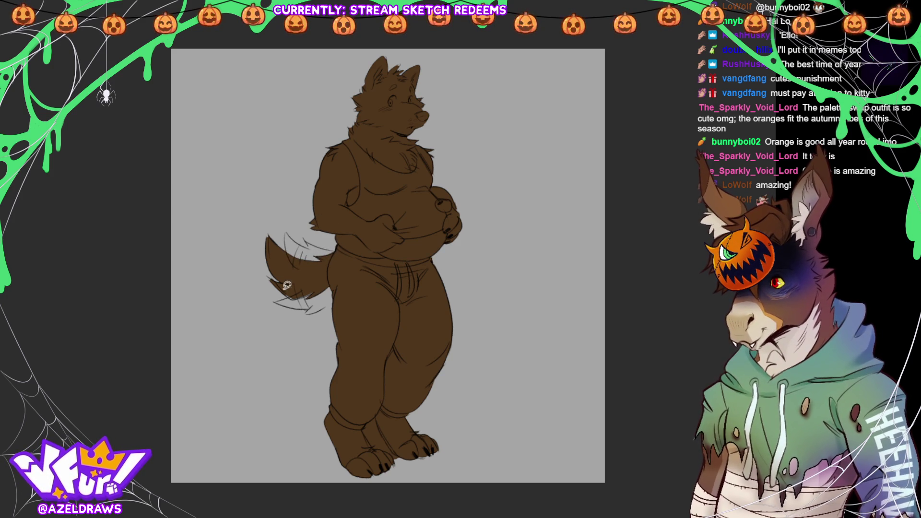
# Sample the base brown and patch the missed fill at the foot and around the ear.
pyautogui.keyDown('ctrl'); pyautogui.click(363, 293); pyautogui.keyUp('ctrl')
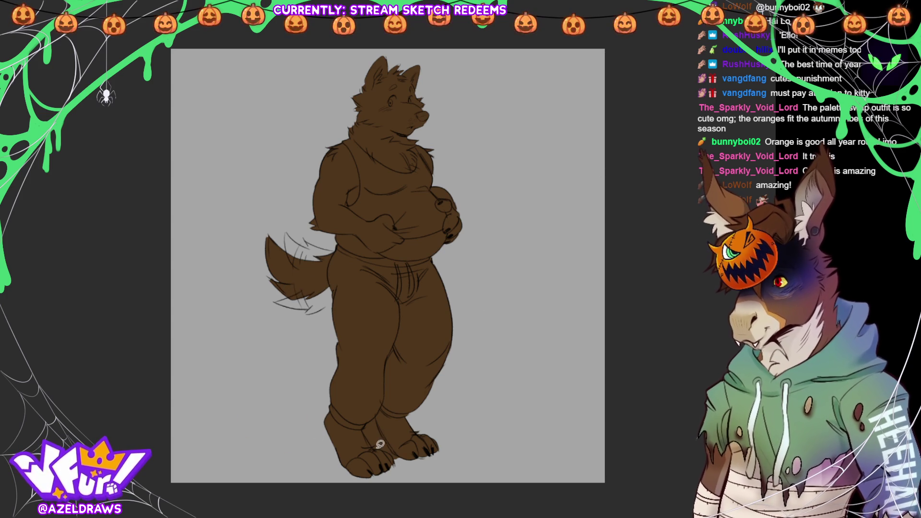
pyautogui.moveTo(372, 440)
pyautogui.mouseDown()
pyautogui.moveTo(364, 424)
pyautogui.moveTo(381, 414)
pyautogui.moveTo(398, 454)
pyautogui.moveTo(379, 433)
pyautogui.mouseUp()
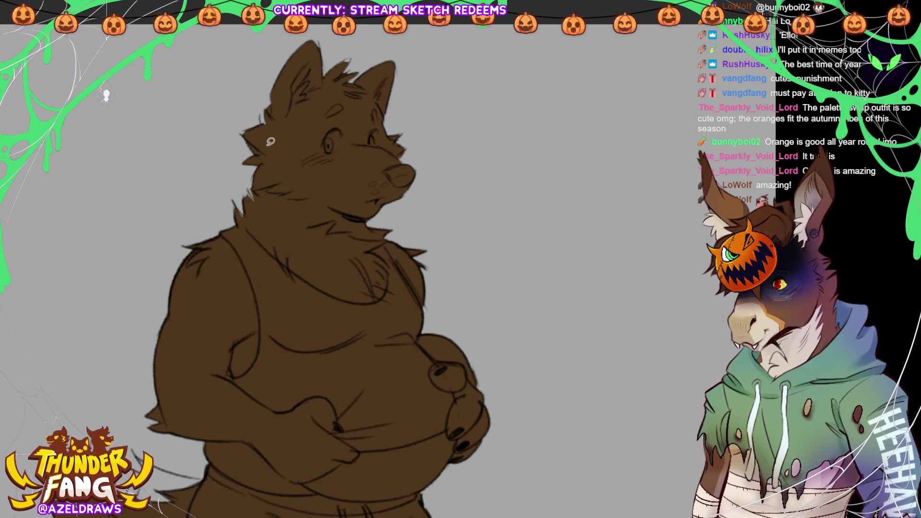
pyautogui.moveTo(239, 133); pyautogui.dragTo(261, 122)
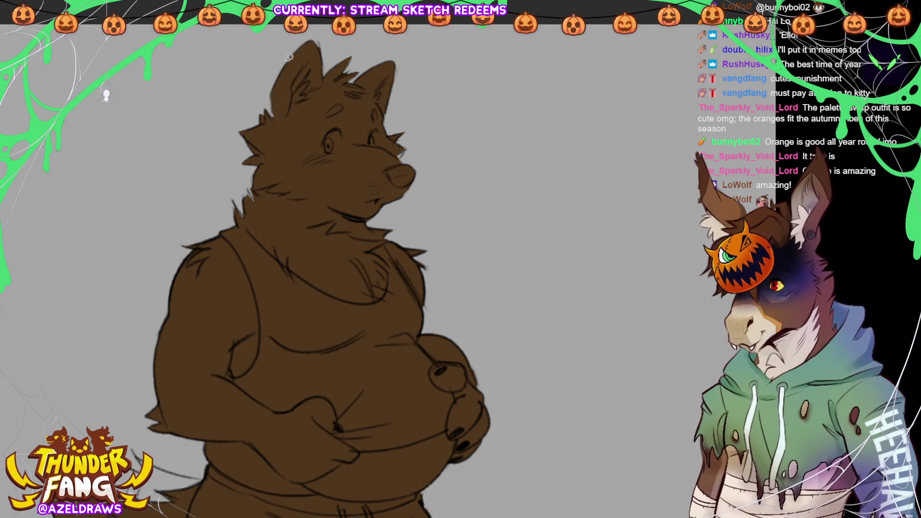
# Check the brown fill with the whole character in view, then lasso-fill a tan chest patch up to the chin.
pyautogui.scroll(-10, 524, 302)
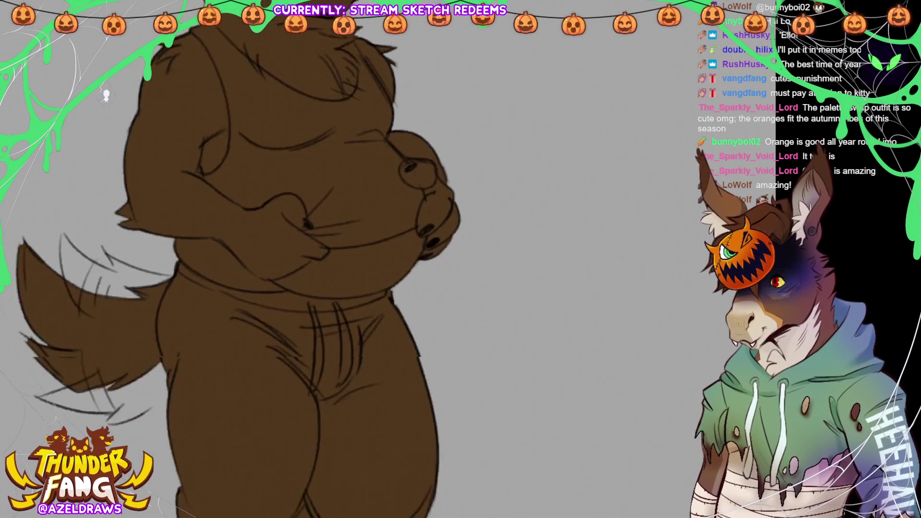
pyautogui.scroll(-3, 524, 302)
pyautogui.scroll(10, 426, 276)
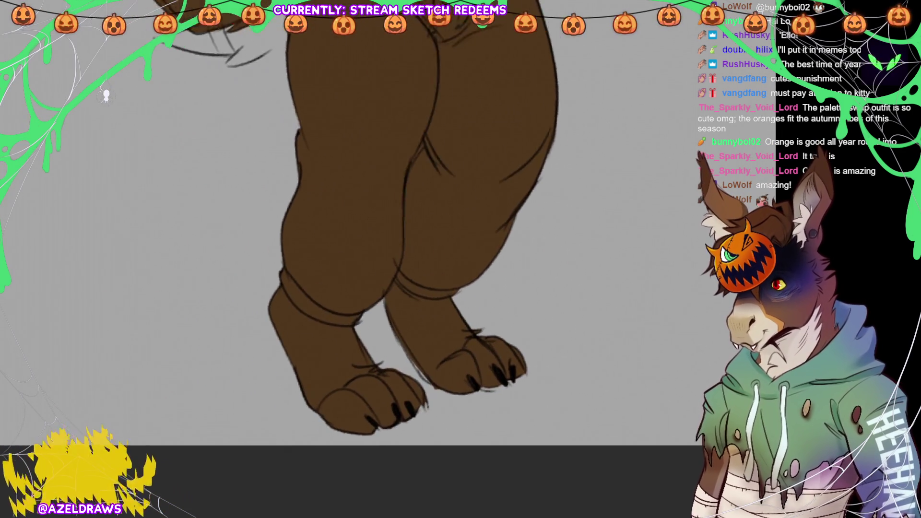
pyautogui.scroll(3, 480, 287)
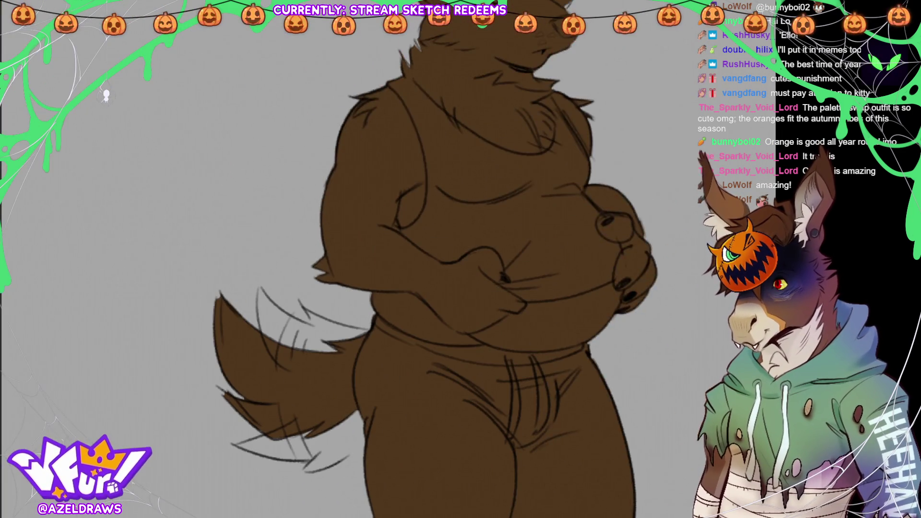
pyautogui.hotkey('ctrl', '0')
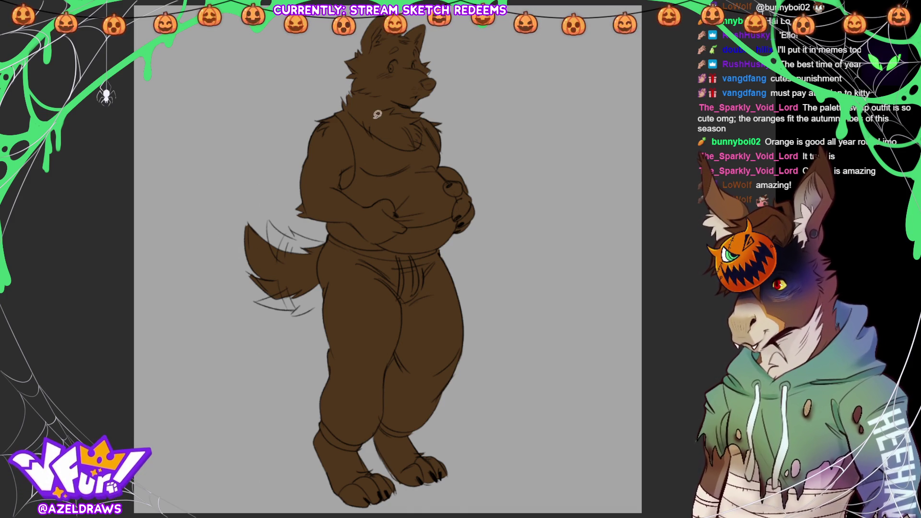
pyautogui.moveTo(366, 138)
pyautogui.mouseDown()
pyautogui.moveTo(365, 99)
pyautogui.moveTo(392, 96)
pyautogui.moveTo(422, 110)
pyautogui.moveTo(416, 145)
pyautogui.moveTo(395, 154)
pyautogui.moveTo(425, 142)
pyautogui.mouseUp()
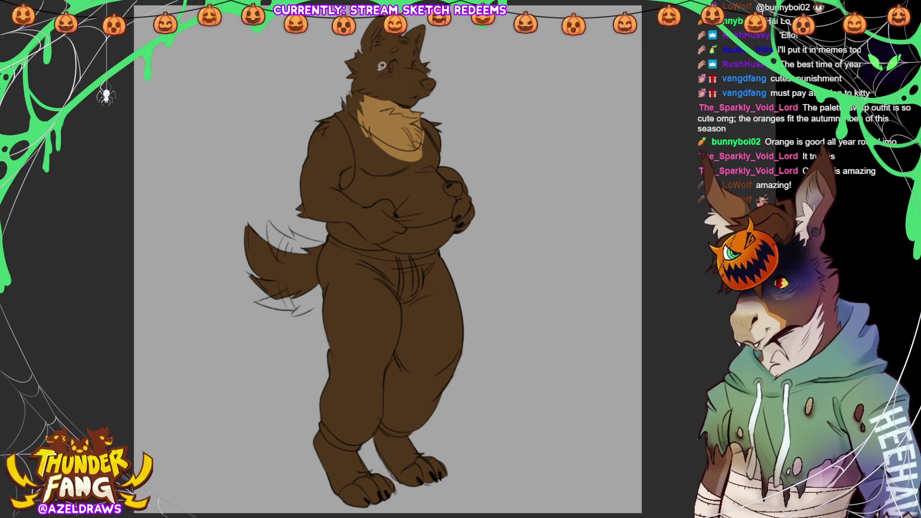
# Fill the cheeks and muzzle with lighter tan patches, then start the dark forearm and tan belly colours.
pyautogui.moveTo(413, 66)
pyautogui.mouseDown()
pyautogui.moveTo(431, 77)
pyautogui.moveTo(429, 98)
pyautogui.moveTo(395, 74)
pyautogui.mouseUp()
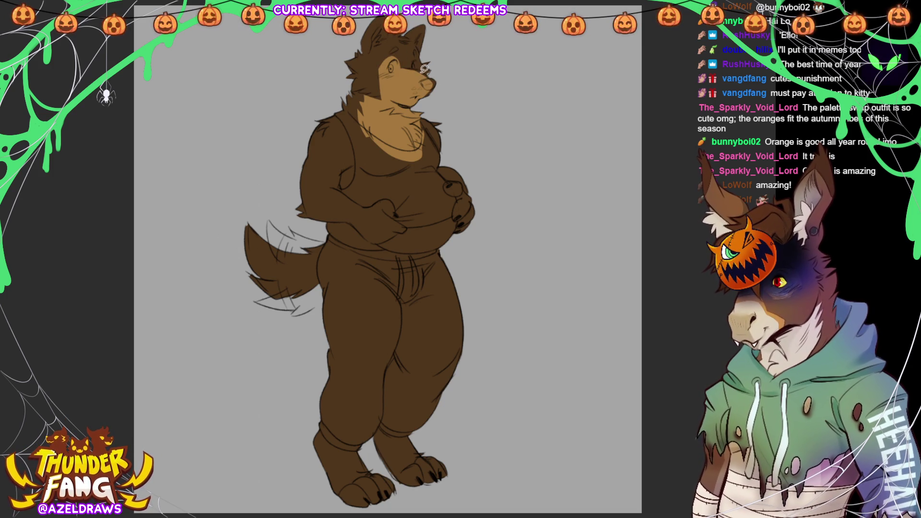
pyautogui.moveTo(374, 67)
pyautogui.mouseDown()
pyautogui.moveTo(361, 75)
pyautogui.moveTo(370, 96)
pyautogui.mouseUp()
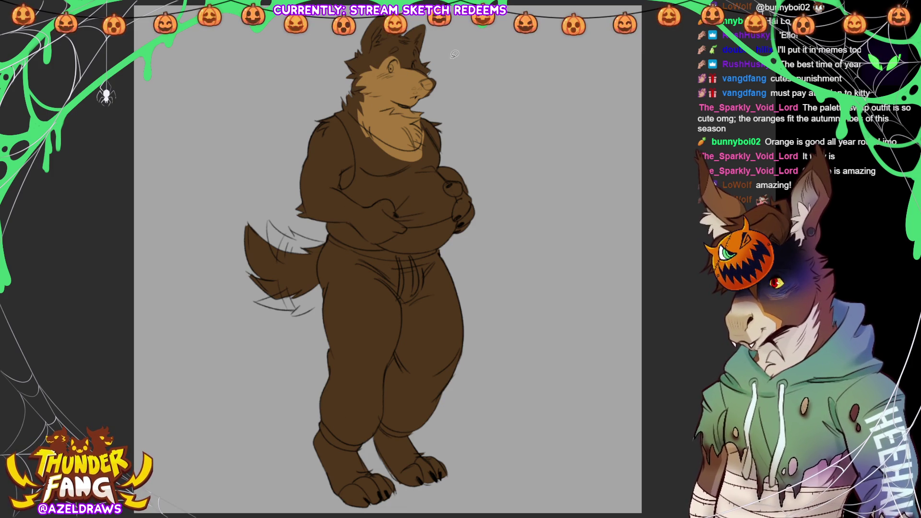
pyautogui.moveTo(431, 56)
pyautogui.mouseDown()
pyautogui.moveTo(444, 65)
pyautogui.moveTo(420, 95)
pyautogui.moveTo(448, 70)
pyautogui.moveTo(398, 82)
pyautogui.mouseUp()
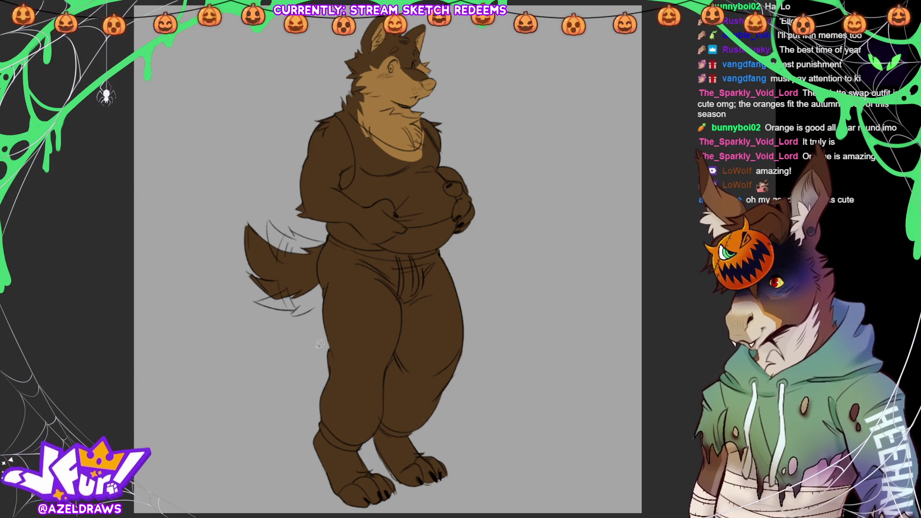
pyautogui.click(366, 203)
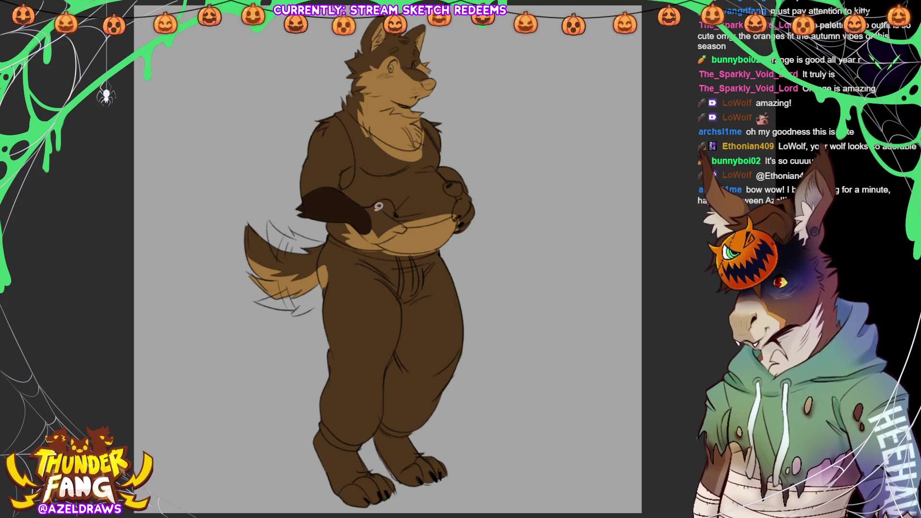
# Lasso-fill the forearm, the hand along the belly, and the feet and lower legs dark brown.
pyautogui.moveTo(360, 205)
pyautogui.mouseDown()
pyautogui.moveTo(394, 197)
pyautogui.moveTo(408, 227)
pyautogui.moveTo(365, 234)
pyautogui.moveTo(385, 241)
pyautogui.moveTo(402, 226)
pyautogui.mouseUp()
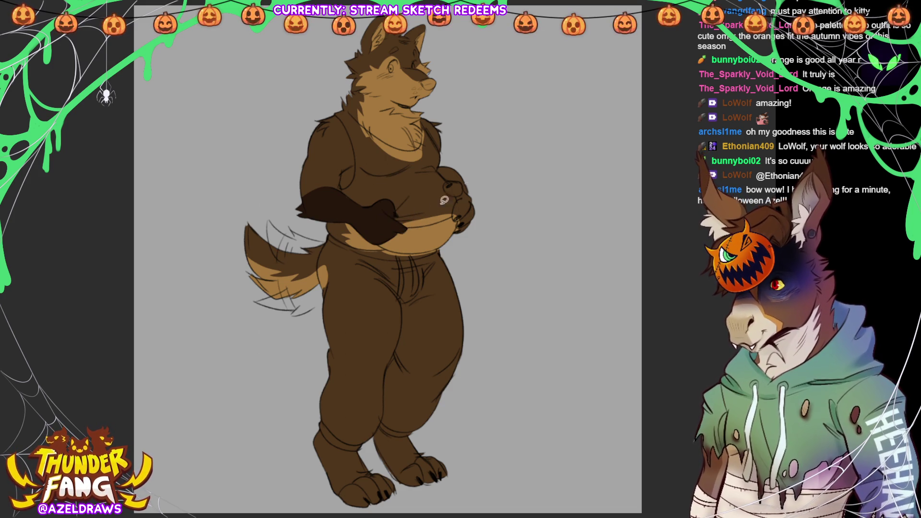
pyautogui.moveTo(444, 160)
pyautogui.mouseDown()
pyautogui.moveTo(459, 230)
pyautogui.moveTo(484, 191)
pyautogui.mouseUp()
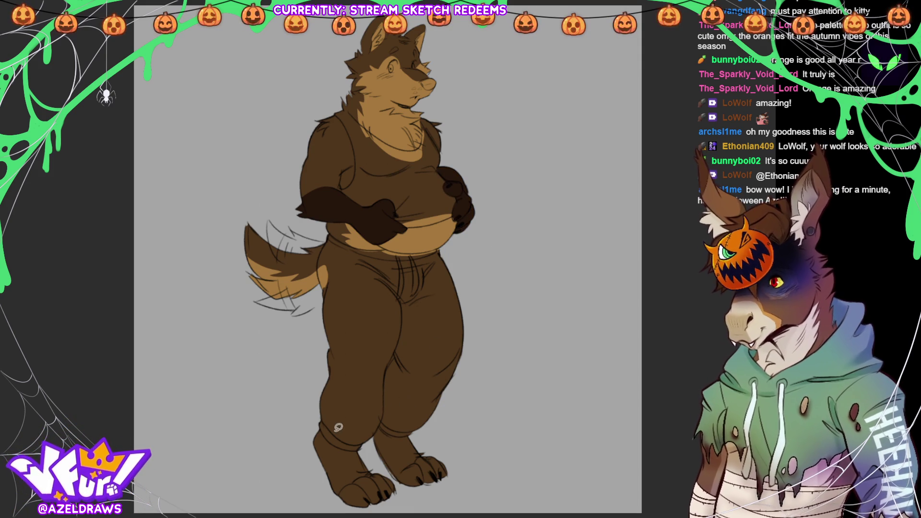
pyautogui.moveTo(322, 424)
pyautogui.mouseDown()
pyautogui.moveTo(295, 463)
pyautogui.moveTo(372, 507)
pyautogui.moveTo(426, 418)
pyautogui.moveTo(338, 409)
pyautogui.mouseUp()
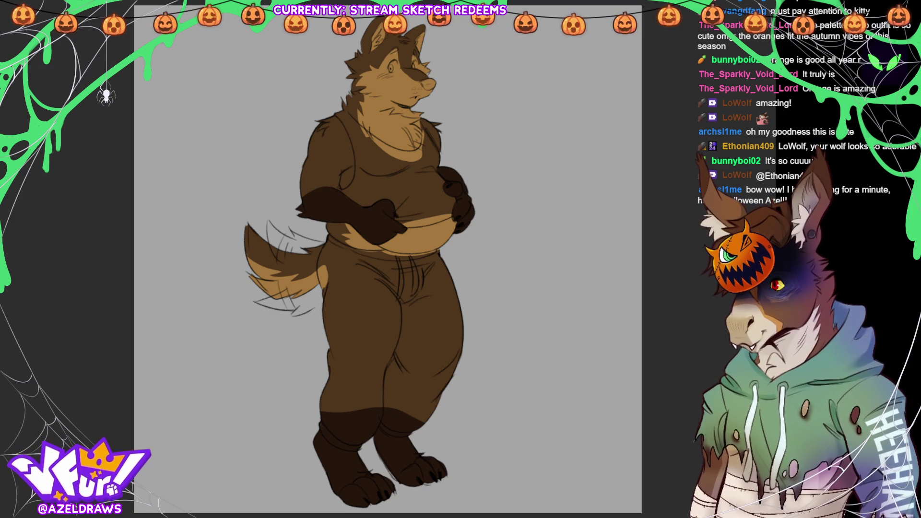
pyautogui.hotkey('ctrl', '+')
pyautogui.scroll(5, 408, 119)
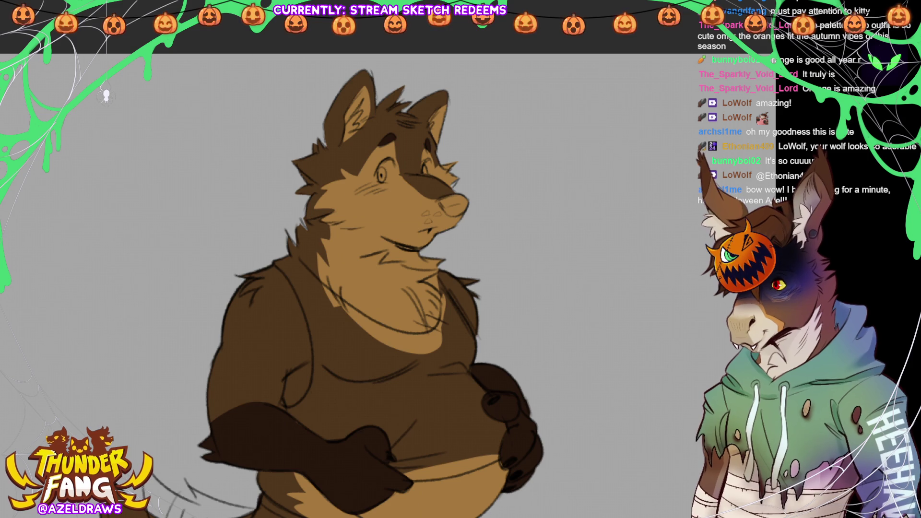
# Fill the nose tip dark, a small tooth white, and the eye whites.
pyautogui.moveTo(401, 174)
pyautogui.mouseDown()
pyautogui.moveTo(428, 173)
pyautogui.moveTo(454, 188)
pyautogui.moveTo(425, 193)
pyautogui.moveTo(403, 172)
pyautogui.mouseUp()
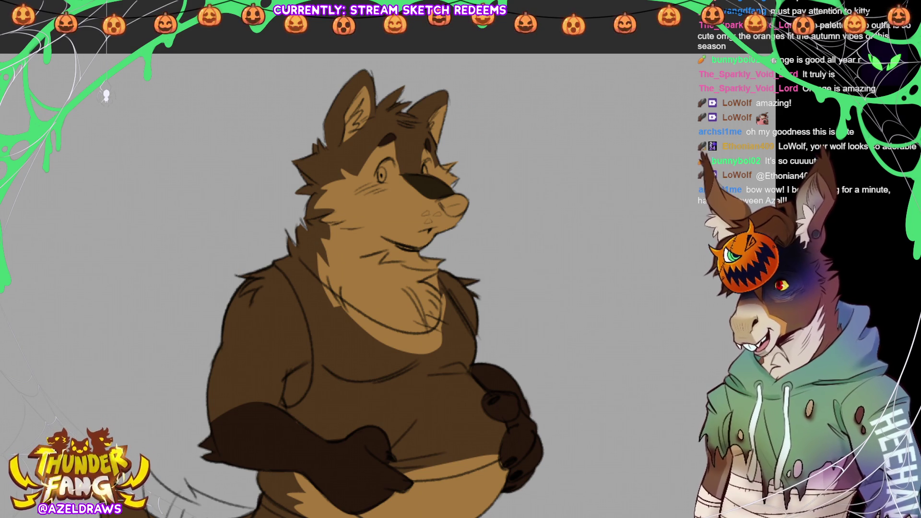
pyautogui.moveTo(466, 185)
pyautogui.mouseDown()
pyautogui.moveTo(441, 192)
pyautogui.moveTo(438, 209)
pyautogui.moveTo(461, 215)
pyautogui.moveTo(466, 186)
pyautogui.mouseUp()
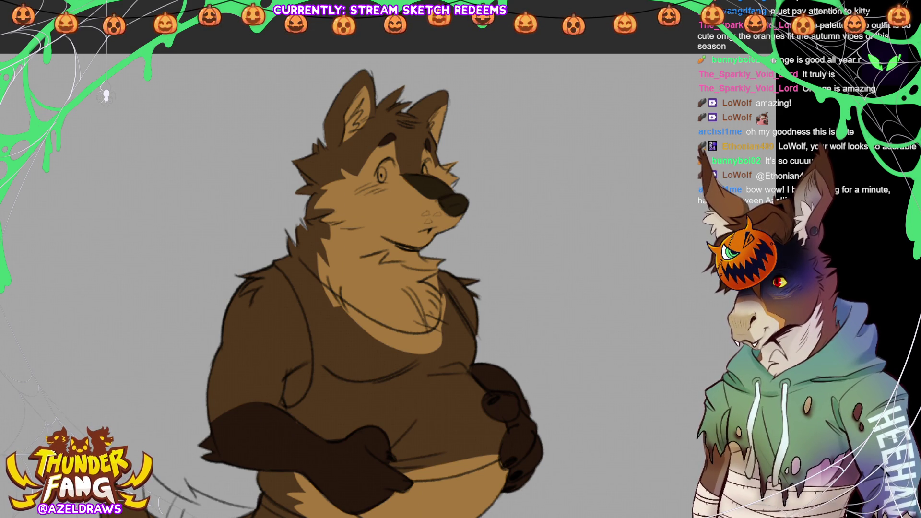
pyautogui.moveTo(422, 228)
pyautogui.mouseDown()
pyautogui.moveTo(429, 234)
pyautogui.moveTo(423, 229)
pyautogui.mouseUp()
pyautogui.moveTo(379, 170)
pyautogui.mouseDown()
pyautogui.moveTo(386, 156)
pyautogui.moveTo(398, 163)
pyautogui.moveTo(391, 178)
pyautogui.moveTo(382, 174)
pyautogui.mouseUp()
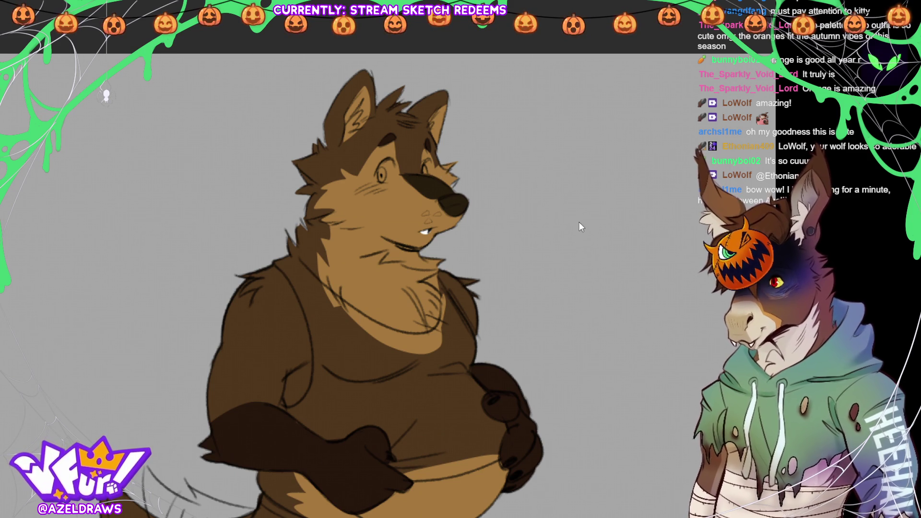
pyautogui.moveTo(377, 169)
pyautogui.mouseDown()
pyautogui.moveTo(387, 158)
pyautogui.moveTo(395, 164)
pyautogui.moveTo(392, 179)
pyautogui.moveTo(380, 177)
pyautogui.moveTo(432, 154)
pyautogui.moveTo(434, 170)
pyautogui.moveTo(425, 174)
pyautogui.mouseUp()
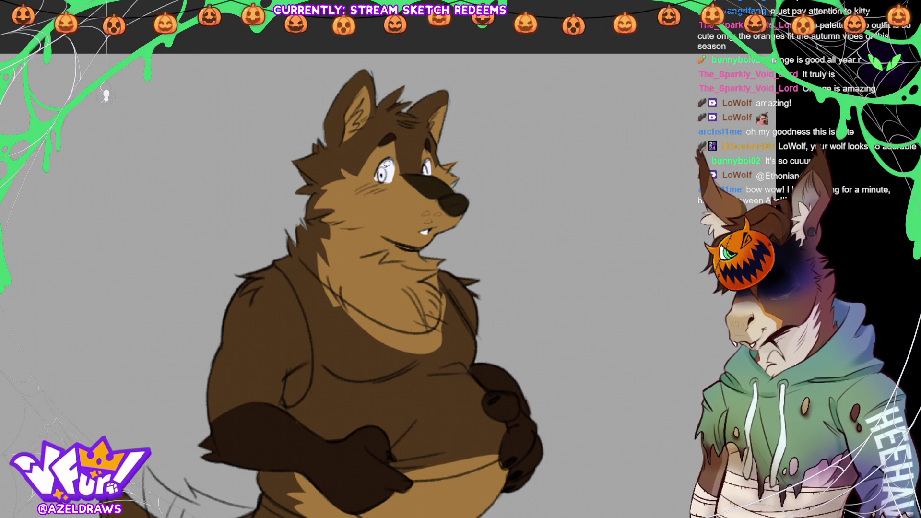
# Paint orange irises with dark pupils in the eyes, then fit the canvas to the window.
pyautogui.moveTo(386, 163)
pyautogui.mouseDown()
pyautogui.moveTo(386, 175)
pyautogui.moveTo(430, 168)
pyautogui.mouseUp()
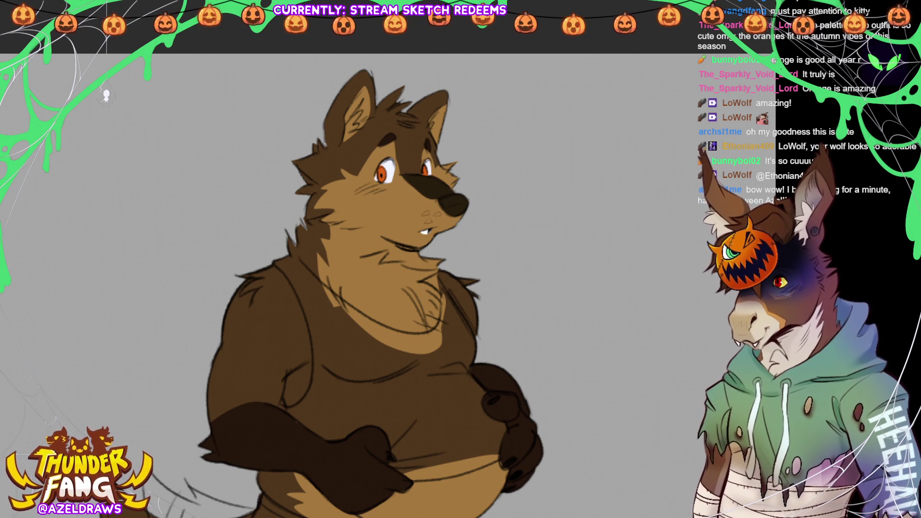
pyautogui.hotkey('ctrl', '0')
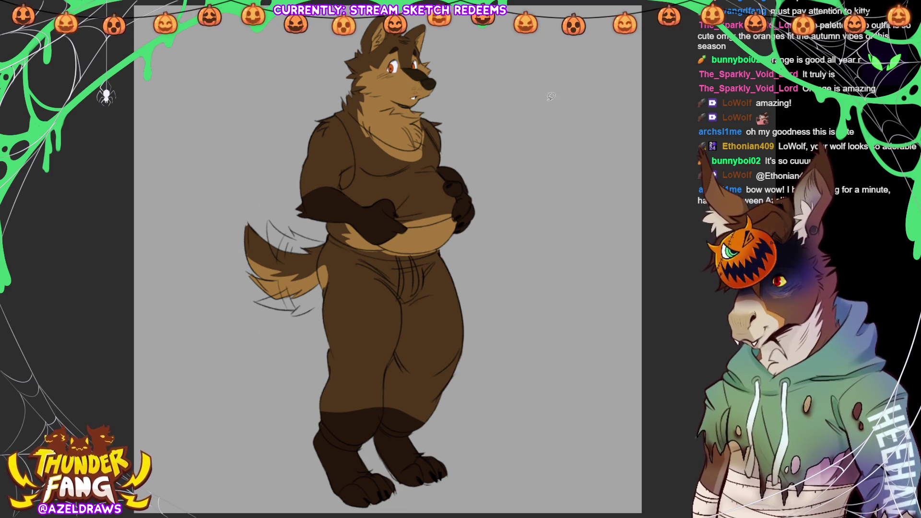
# Lasso-fill the tank top's chest, shoulder, collar, lower section and right edge with pink.
pyautogui.moveTo(348, 184)
pyautogui.mouseDown()
pyautogui.moveTo(381, 156)
pyautogui.moveTo(371, 184)
pyautogui.moveTo(348, 184)
pyautogui.moveTo(376, 200)
pyautogui.moveTo(370, 185)
pyautogui.moveTo(339, 187)
pyautogui.moveTo(352, 181)
pyautogui.moveTo(356, 143)
pyautogui.moveTo(375, 187)
pyautogui.mouseUp()
pyautogui.moveTo(357, 141)
pyautogui.mouseDown()
pyautogui.moveTo(345, 106)
pyautogui.moveTo(379, 140)
pyautogui.moveTo(378, 167)
pyautogui.mouseUp()
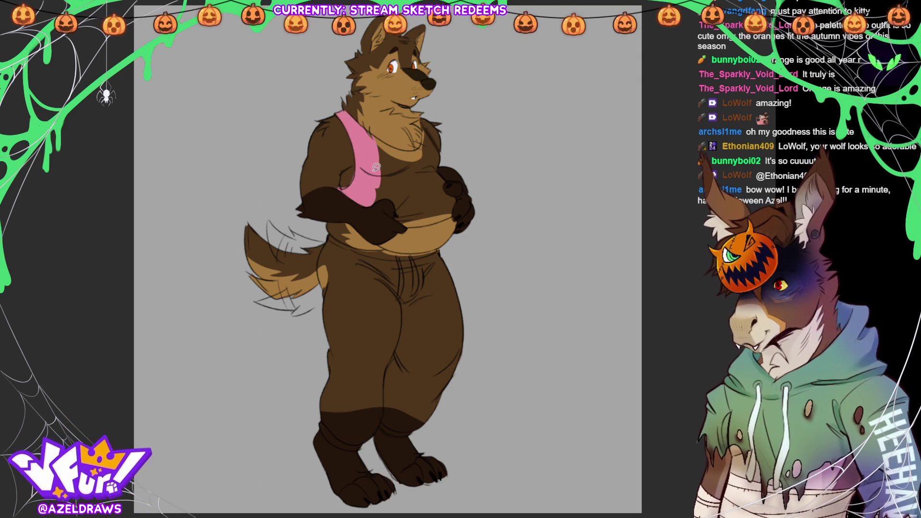
pyautogui.moveTo(381, 134)
pyautogui.mouseDown()
pyautogui.moveTo(412, 146)
pyautogui.moveTo(426, 139)
pyautogui.moveTo(426, 126)
pyautogui.moveTo(373, 178)
pyautogui.mouseUp()
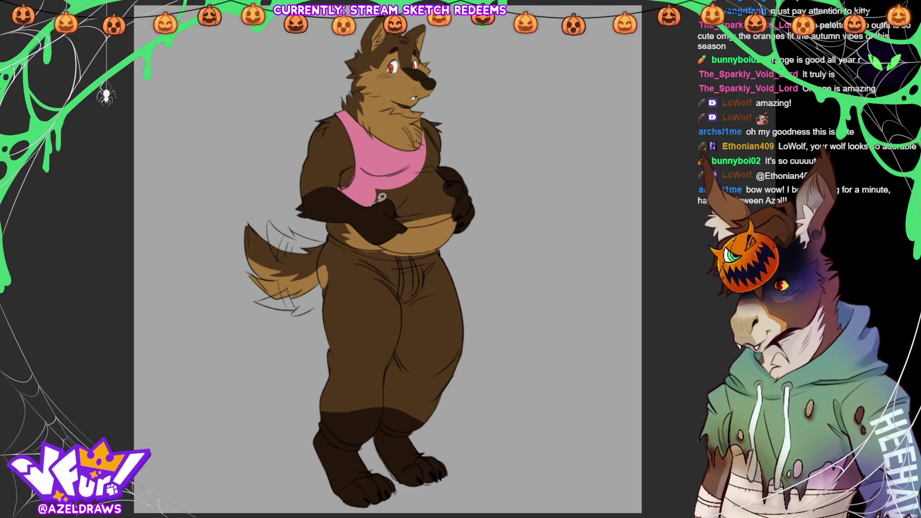
pyautogui.moveTo(392, 195)
pyautogui.mouseDown()
pyautogui.moveTo(403, 219)
pyautogui.moveTo(423, 199)
pyautogui.moveTo(407, 220)
pyautogui.moveTo(453, 211)
pyautogui.moveTo(414, 191)
pyautogui.moveTo(439, 168)
pyautogui.moveTo(447, 187)
pyautogui.moveTo(412, 191)
pyautogui.moveTo(421, 160)
pyautogui.mouseUp()
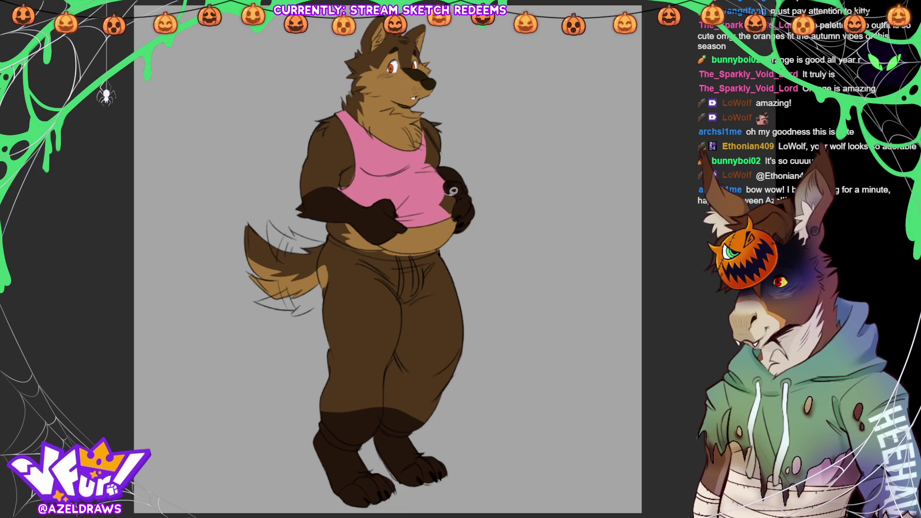
pyautogui.moveTo(445, 167)
pyautogui.mouseDown()
pyautogui.moveTo(423, 118)
pyautogui.moveTo(424, 159)
pyautogui.mouseUp()
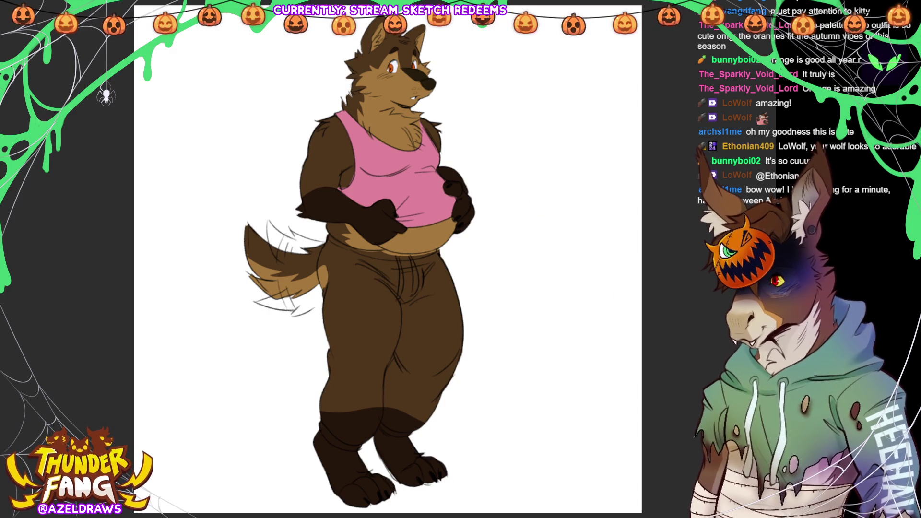
# Fill the pant legs, cuffs, crotch and waistline light grey, then add two white drawstrings.
pyautogui.moveTo(332, 231)
pyautogui.mouseDown()
pyautogui.moveTo(318, 262)
pyautogui.moveTo(325, 347)
pyautogui.moveTo(372, 273)
pyautogui.moveTo(334, 240)
pyautogui.mouseUp()
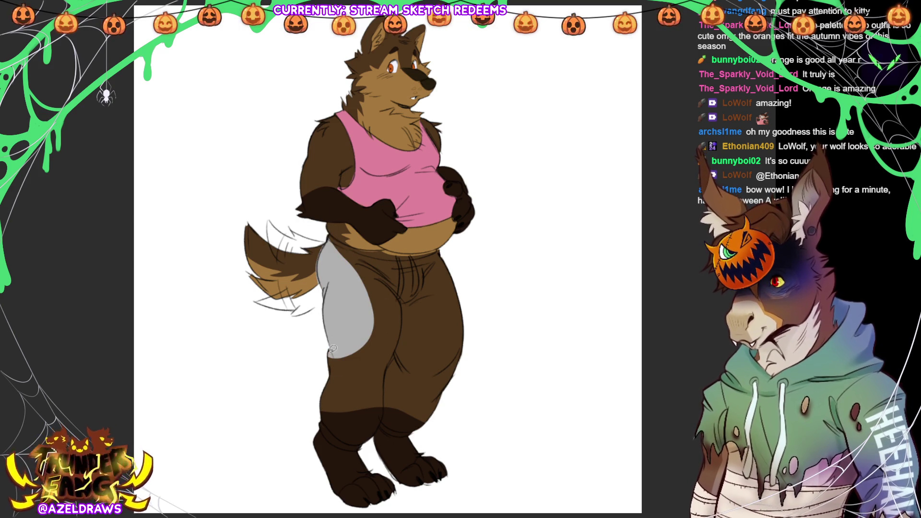
pyautogui.moveTo(319, 422)
pyautogui.mouseDown()
pyautogui.moveTo(357, 448)
pyautogui.moveTo(376, 434)
pyautogui.moveTo(398, 307)
pyautogui.mouseUp()
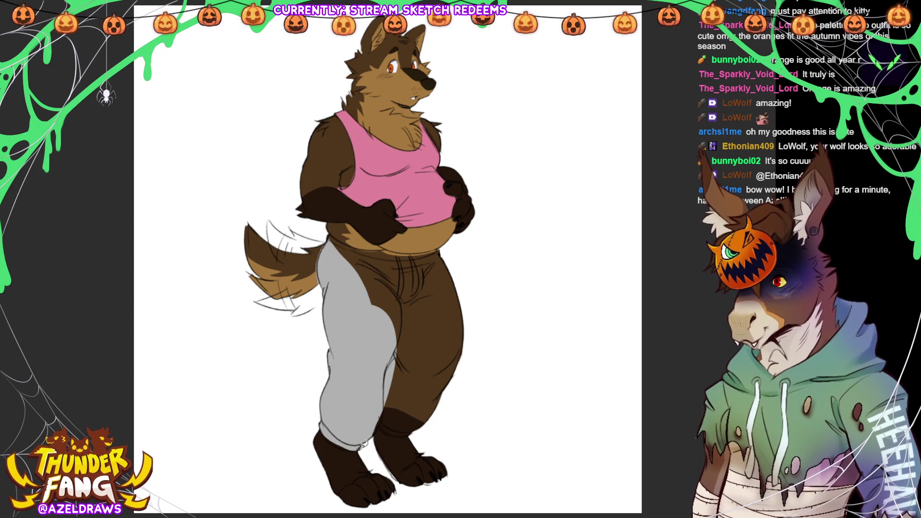
pyautogui.moveTo(384, 427)
pyautogui.mouseDown()
pyautogui.moveTo(465, 392)
pyautogui.moveTo(434, 300)
pyautogui.mouseUp()
pyautogui.moveTo(339, 431)
pyautogui.mouseDown()
pyautogui.moveTo(321, 427)
pyautogui.moveTo(357, 446)
pyautogui.moveTo(357, 414)
pyautogui.mouseUp()
pyautogui.moveTo(460, 251)
pyautogui.mouseDown()
pyautogui.moveTo(354, 264)
pyautogui.moveTo(494, 285)
pyautogui.mouseUp()
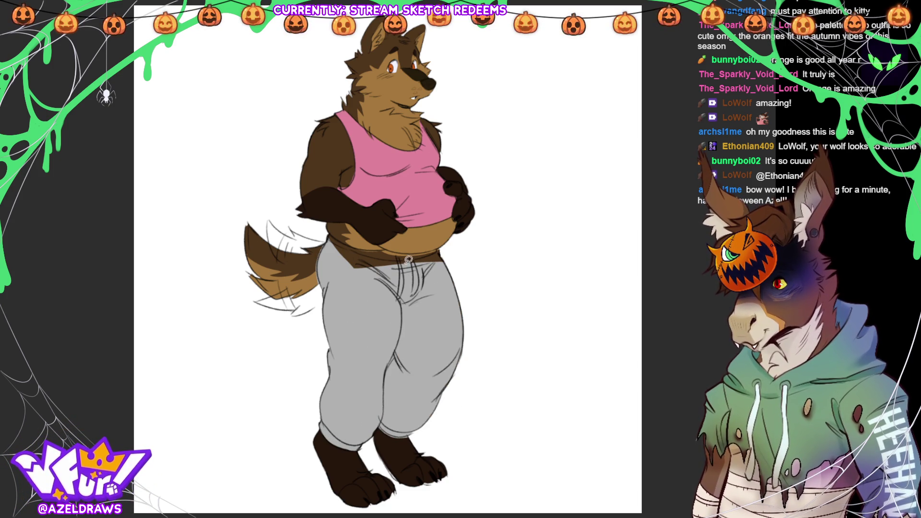
pyautogui.moveTo(386, 248)
pyautogui.mouseDown()
pyautogui.moveTo(446, 245)
pyautogui.moveTo(365, 248)
pyautogui.moveTo(392, 248)
pyautogui.moveTo(367, 278)
pyautogui.mouseUp()
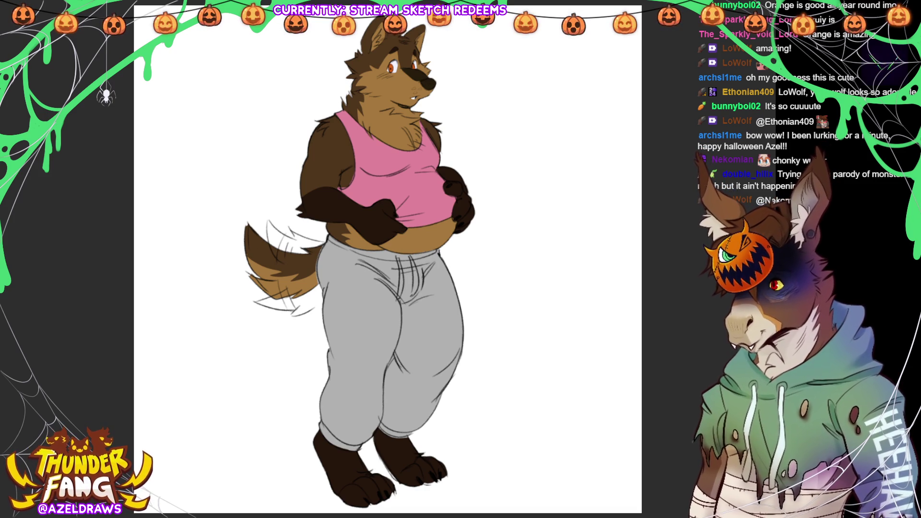
pyautogui.moveTo(398, 259); pyautogui.dragTo(398, 296)
pyautogui.moveTo(411, 258); pyautogui.dragTo(416, 293)
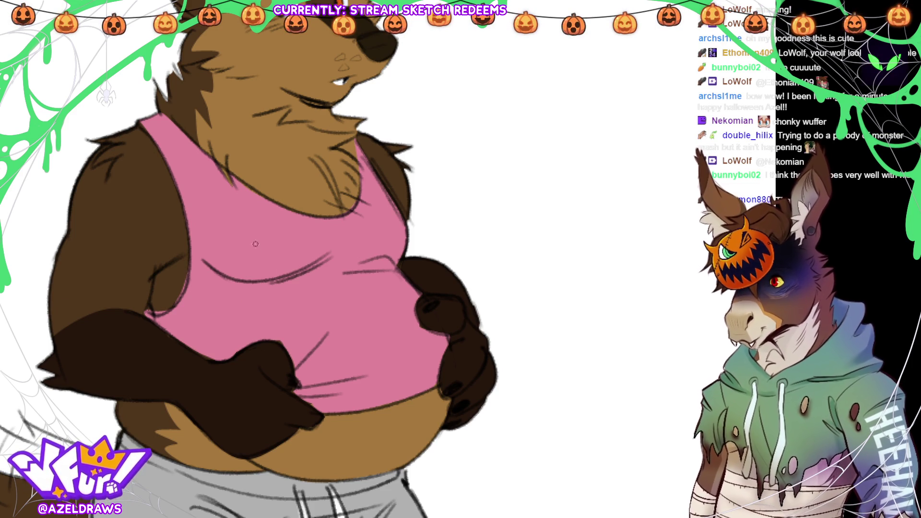
# Hand-letter 'WEREWOLF' across the upper front of the tank top.
pyautogui.moveTo(251, 239)
pyautogui.mouseDown()
pyautogui.moveTo(264, 263)
pyautogui.moveTo(273, 264)
pyautogui.moveTo(276, 242)
pyautogui.mouseUp()
pyautogui.moveTo(281, 240)
pyautogui.mouseDown()
pyautogui.moveTo(295, 262)
pyautogui.moveTo(294, 237)
pyautogui.moveTo(263, 265)
pyautogui.moveTo(274, 261)
pyautogui.moveTo(276, 233)
pyautogui.moveTo(302, 264)
pyautogui.moveTo(312, 236)
pyautogui.moveTo(321, 261)
pyautogui.moveTo(318, 232)
pyautogui.moveTo(327, 261)
pyautogui.moveTo(341, 233)
pyautogui.moveTo(341, 257)
pyautogui.moveTo(350, 258)
pyautogui.moveTo(355, 235)
pyautogui.mouseUp()
pyautogui.click(283, 257)
pyautogui.moveTo(364, 234)
pyautogui.mouseDown()
pyautogui.moveTo(384, 230)
pyautogui.moveTo(401, 253)
pyautogui.moveTo(407, 231)
pyautogui.mouseUp()
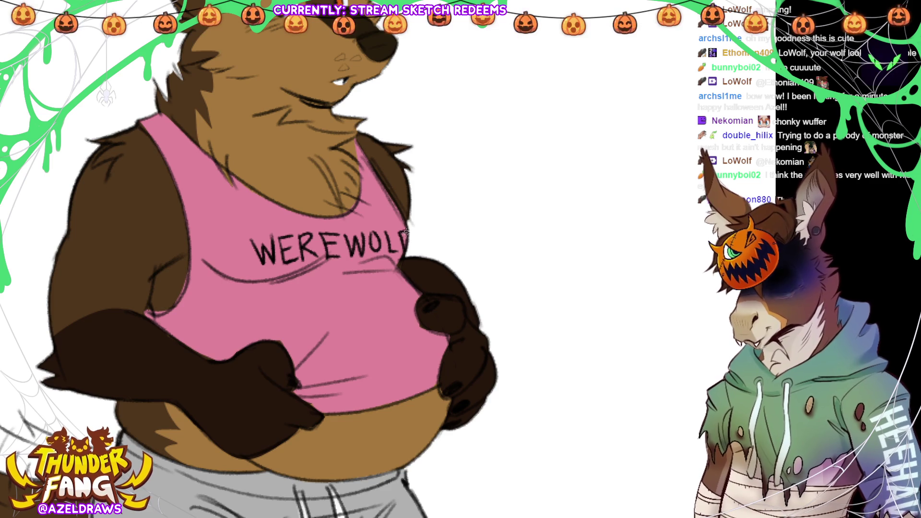
# Letter 'BOYFRIEND' below it, fixing a misdrawn stroke, and fit the whole character in view.
pyautogui.moveTo(255, 289)
pyautogui.mouseDown()
pyautogui.moveTo(256, 311)
pyautogui.moveTo(258, 297)
pyautogui.moveTo(276, 303)
pyautogui.moveTo(254, 313)
pyautogui.mouseUp()
pyautogui.moveTo(279, 283)
pyautogui.mouseDown()
pyautogui.moveTo(288, 307)
pyautogui.moveTo(304, 282)
pyautogui.moveTo(302, 303)
pyautogui.moveTo(330, 273)
pyautogui.moveTo(336, 300)
pyautogui.moveTo(336, 286)
pyautogui.moveTo(388, 293)
pyautogui.moveTo(370, 297)
pyautogui.moveTo(358, 288)
pyautogui.moveTo(365, 295)
pyautogui.moveTo(383, 291)
pyautogui.moveTo(377, 284)
pyautogui.moveTo(382, 291)
pyautogui.moveTo(412, 283)
pyautogui.mouseUp()
pyautogui.click(318, 298)
pyautogui.hotkey('ctrl', 'z')
pyautogui.hotkey('ctrl', 'z')
pyautogui.hotkey('ctrl', 'z')
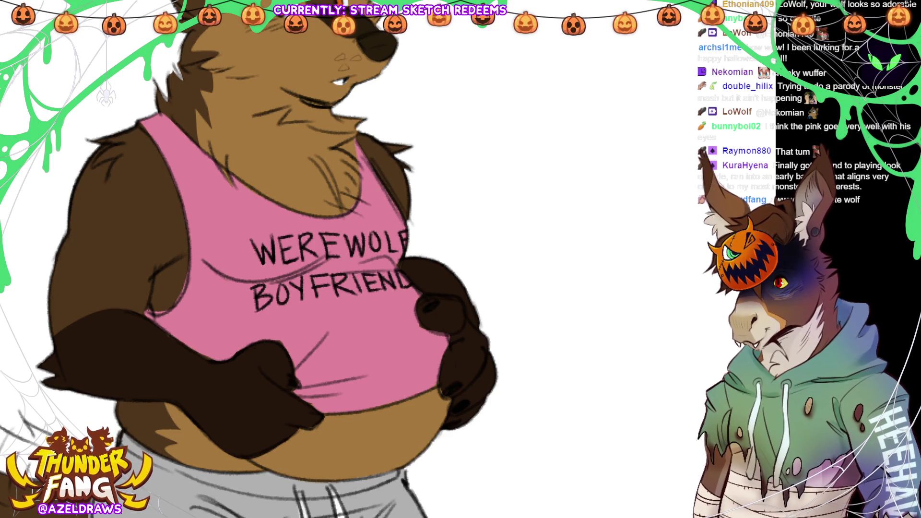
pyautogui.hotkey('ctrl', '0')
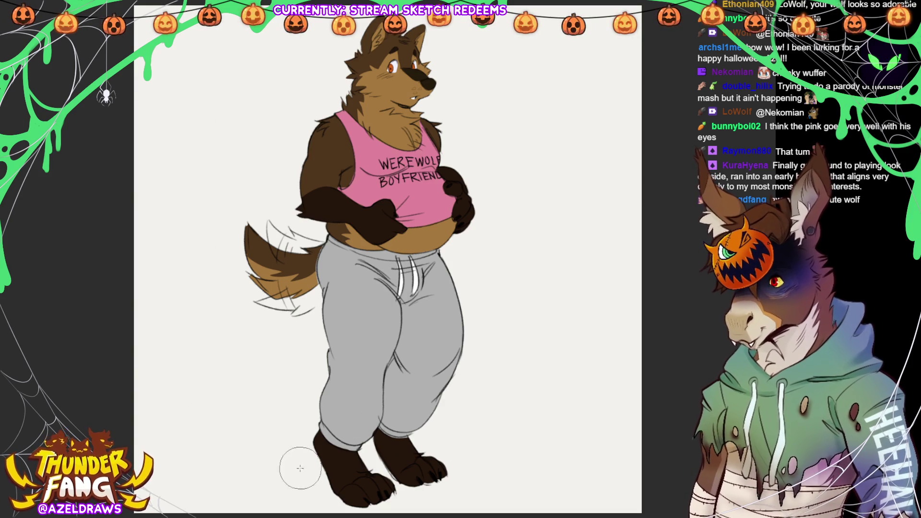
# Airbrush a light grey floor shadow under the feet and add a diagonal pink-to-blue gradient background.
pyautogui.moveTo(307, 464)
pyautogui.mouseDown()
pyautogui.moveTo(440, 471)
pyautogui.moveTo(480, 485)
pyautogui.moveTo(336, 484)
pyautogui.moveTo(508, 489)
pyautogui.moveTo(439, 476)
pyautogui.moveTo(334, 489)
pyautogui.moveTo(465, 485)
pyautogui.mouseUp()
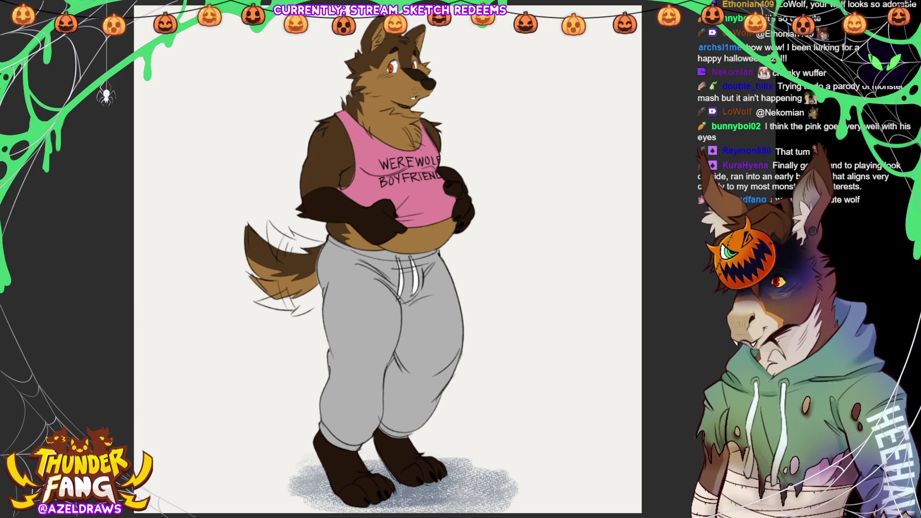
pyautogui.hotkey('ctrl', 'z')
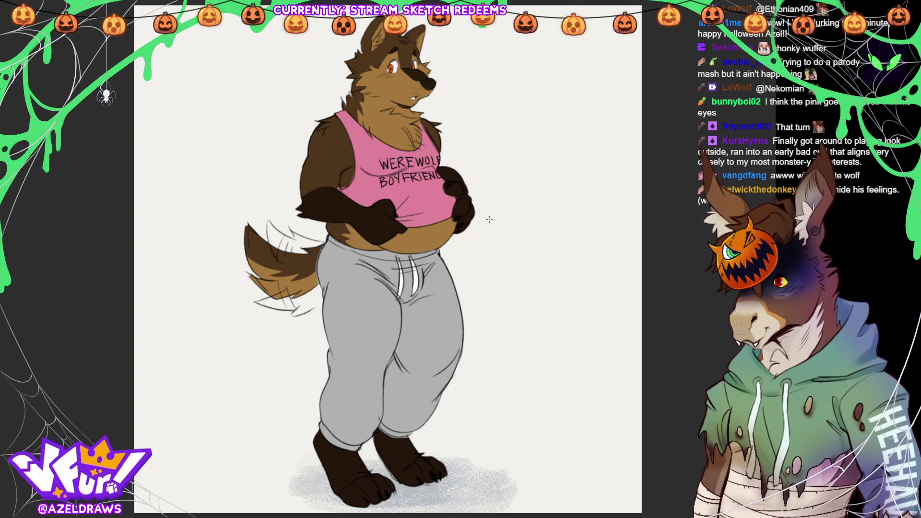
pyautogui.moveTo(412, 64); pyautogui.dragTo(413, 491)
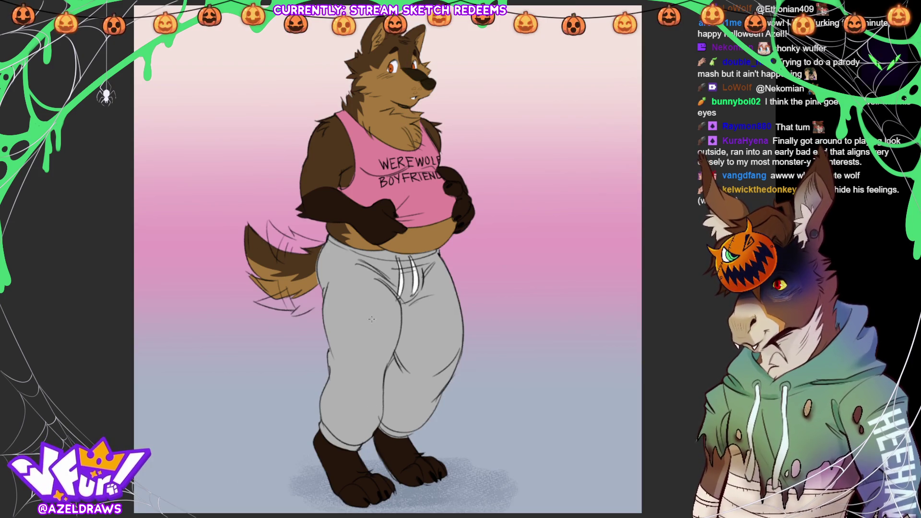
pyautogui.hotkey('ctrl', 'z')
pyautogui.moveTo(296, 51); pyautogui.dragTo(483, 502)
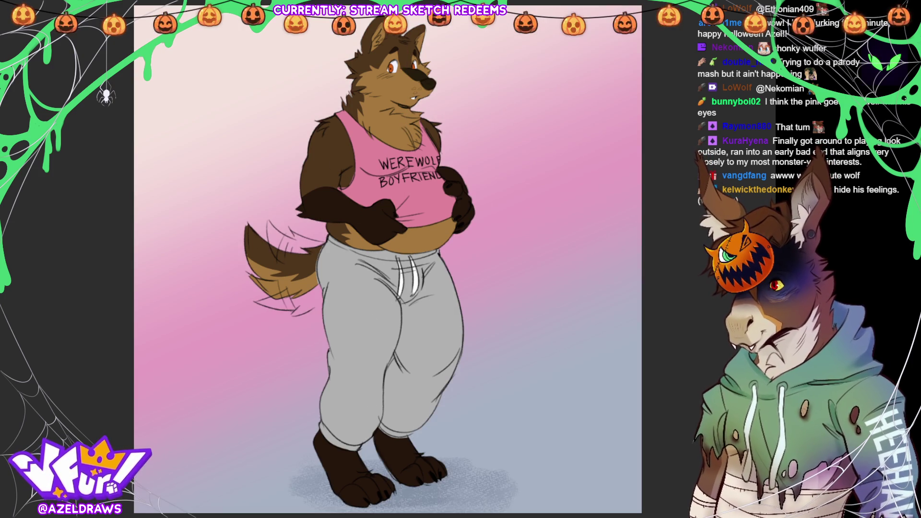
pyautogui.hotkey('ctrl', 't')
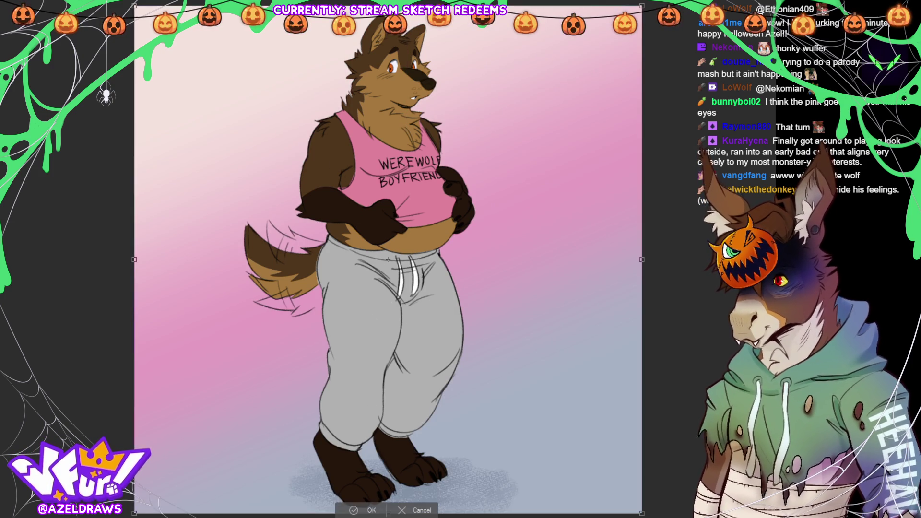
# Adjust the gradient background's edges, making it slightly taller, then begin darker grey shading on the knee.
pyautogui.moveTo(642, 260); pyautogui.dragTo(619, 259)
pyautogui.moveTo(377, 499); pyautogui.dragTo(377, 494)
pyautogui.moveTo(138, 255); pyautogui.dragTo(160, 258)
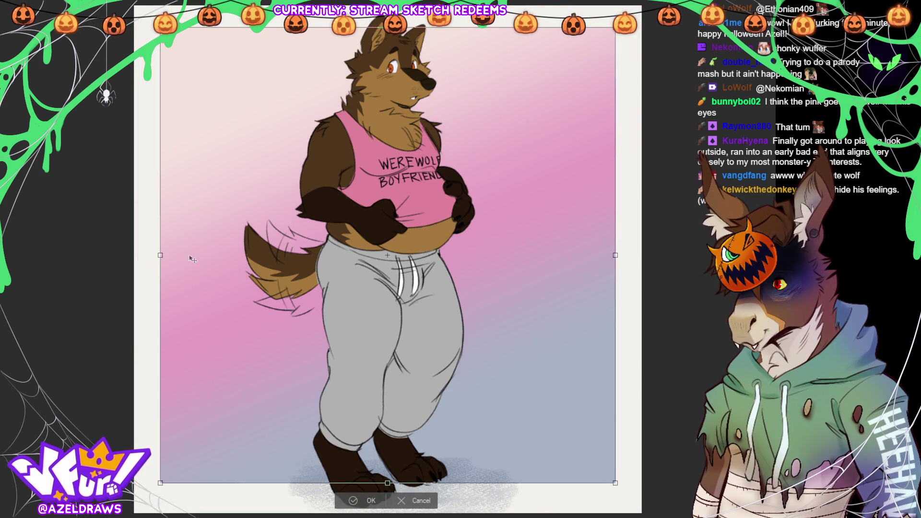
pyautogui.moveTo(399, 28); pyautogui.dragTo(401, 35)
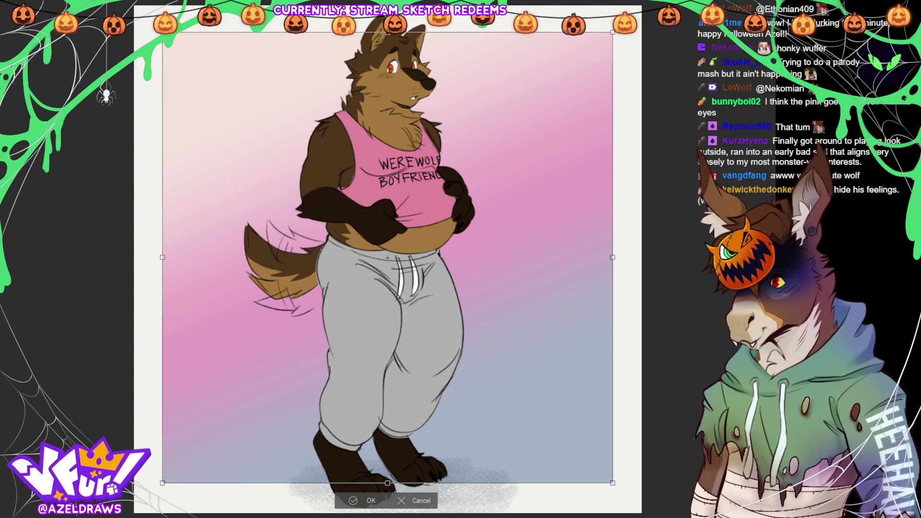
pyautogui.moveTo(388, 483); pyautogui.dragTo(387, 486)
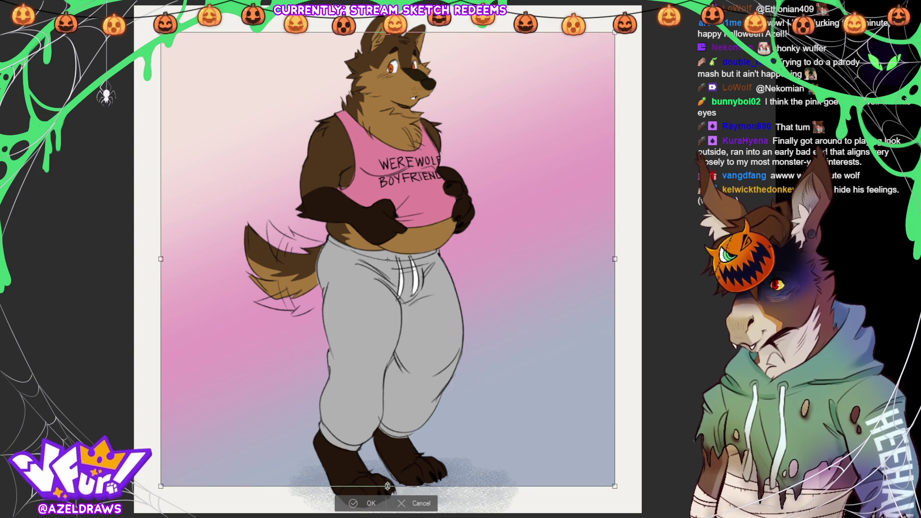
pyautogui.press('Return')
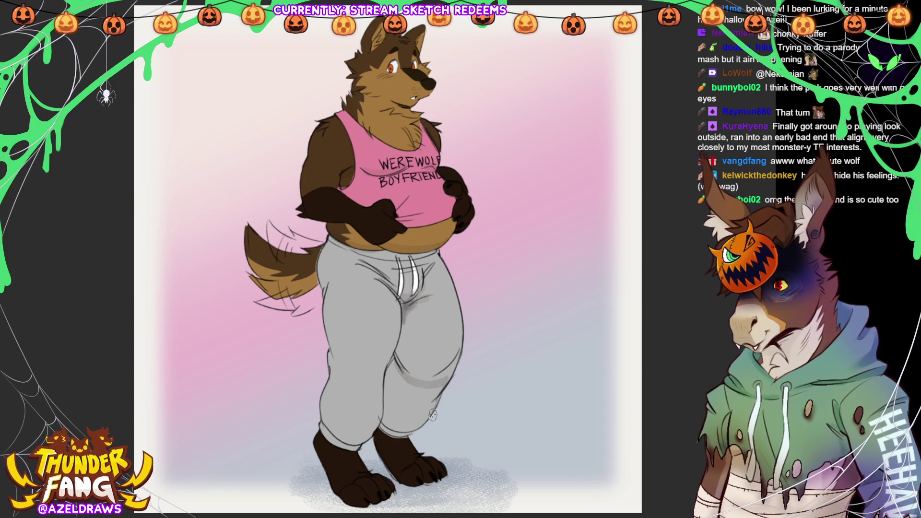
pyautogui.moveTo(390, 370)
pyautogui.mouseDown()
pyautogui.moveTo(432, 385)
pyautogui.moveTo(389, 378)
pyautogui.moveTo(431, 396)
pyautogui.moveTo(390, 394)
pyautogui.moveTo(453, 364)
pyautogui.moveTo(391, 408)
pyautogui.moveTo(412, 423)
pyautogui.mouseUp()
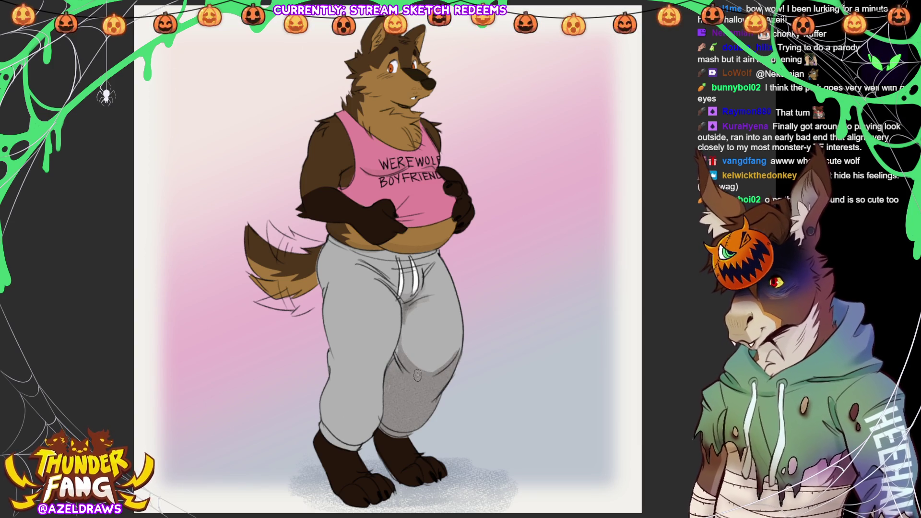
# Deepen the darker grey shading over the sweatpants knee and zoom in closer.
pyautogui.moveTo(404, 361)
pyautogui.mouseDown()
pyautogui.moveTo(465, 353)
pyautogui.moveTo(397, 357)
pyautogui.moveTo(437, 366)
pyautogui.moveTo(410, 355)
pyautogui.mouseUp()
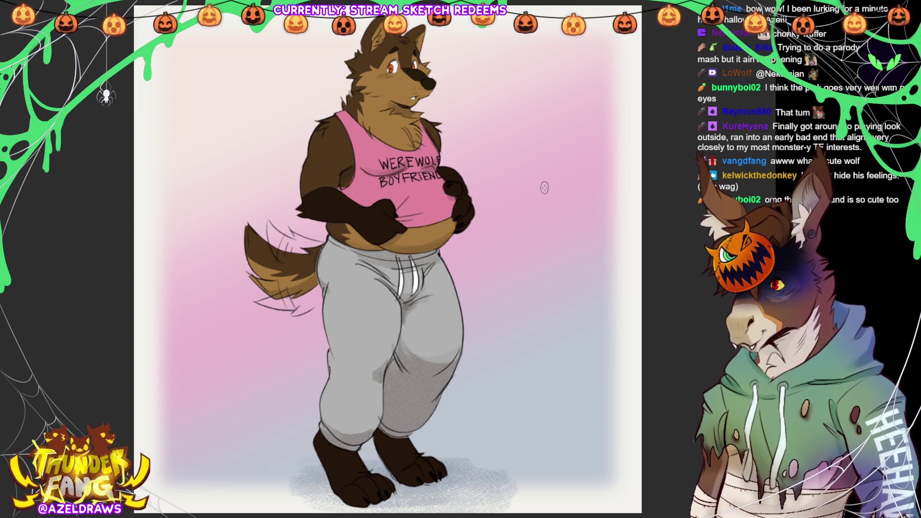
pyautogui.scroll(5, 545, 188)
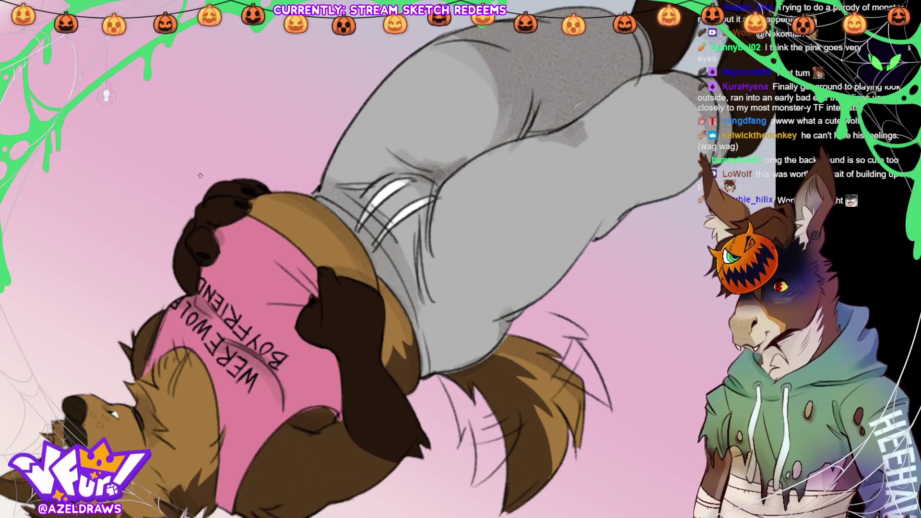
# Hand-letter 'BWOMP!' beside the belly, then return the canvas to an upright, fitted view.
pyautogui.moveTo(200, 176)
pyautogui.mouseDown()
pyautogui.moveTo(184, 178)
pyautogui.moveTo(188, 194)
pyautogui.moveTo(185, 180)
pyautogui.moveTo(200, 186)
pyautogui.moveTo(199, 173)
pyautogui.moveTo(211, 179)
pyautogui.moveTo(218, 158)
pyautogui.moveTo(207, 172)
pyautogui.moveTo(221, 158)
pyautogui.moveTo(236, 169)
pyautogui.moveTo(247, 157)
pyautogui.moveTo(248, 166)
pyautogui.moveTo(261, 145)
pyautogui.moveTo(257, 156)
pyautogui.moveTo(309, 181)
pyautogui.moveTo(280, 179)
pyautogui.mouseUp()
pyautogui.hotkey('ctrl', 'z')
pyautogui.hotkey('ctrl', 'z')
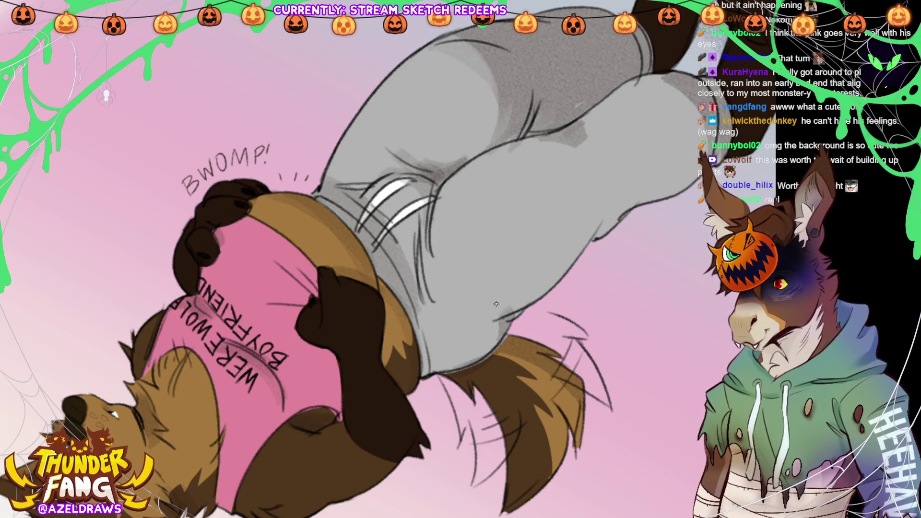
pyautogui.hotkey('ctrl', '0')
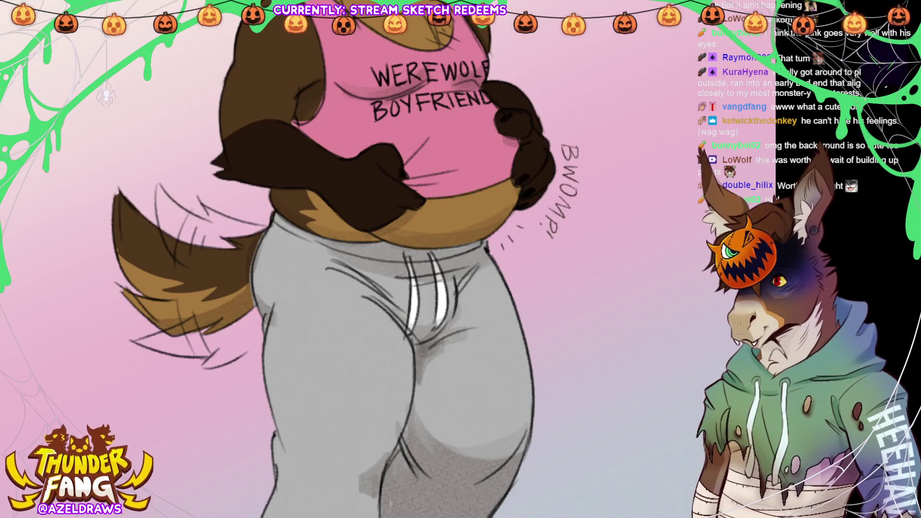
pyautogui.hotkey('ctrl', '0')
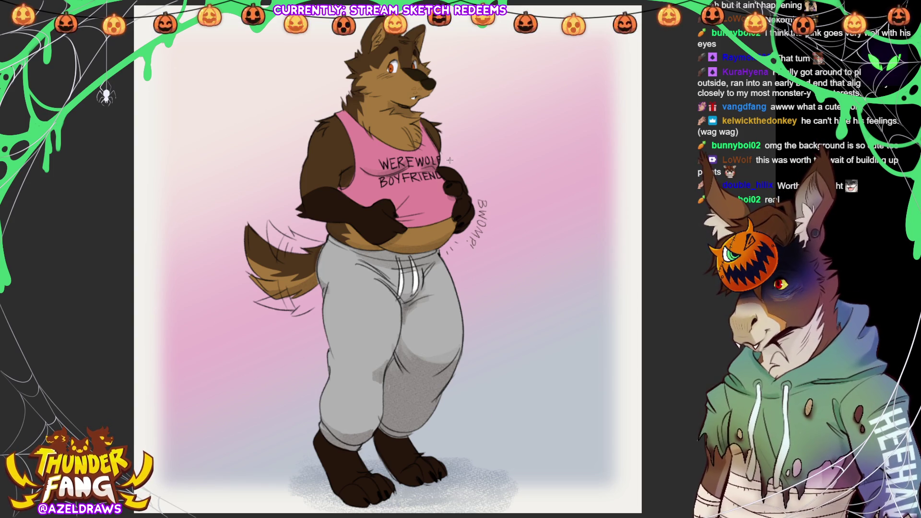
# Draw short wobble motion lines beside the shirt lettering, both pants edges, belly and shoulder.
pyautogui.moveTo(459, 150); pyautogui.dragTo(454, 166)
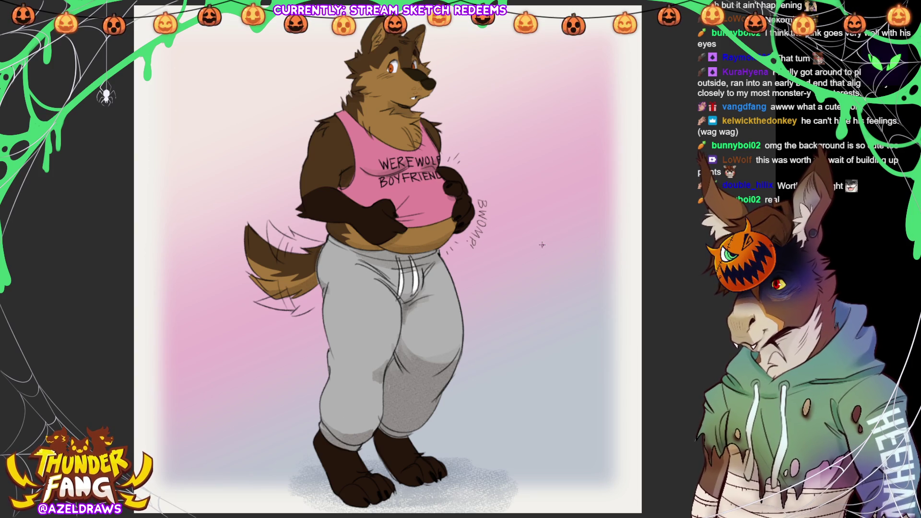
pyautogui.moveTo(459, 281); pyautogui.dragTo(469, 297)
pyautogui.moveTo(317, 310)
pyautogui.mouseDown()
pyautogui.moveTo(319, 336)
pyautogui.moveTo(310, 333)
pyautogui.mouseUp()
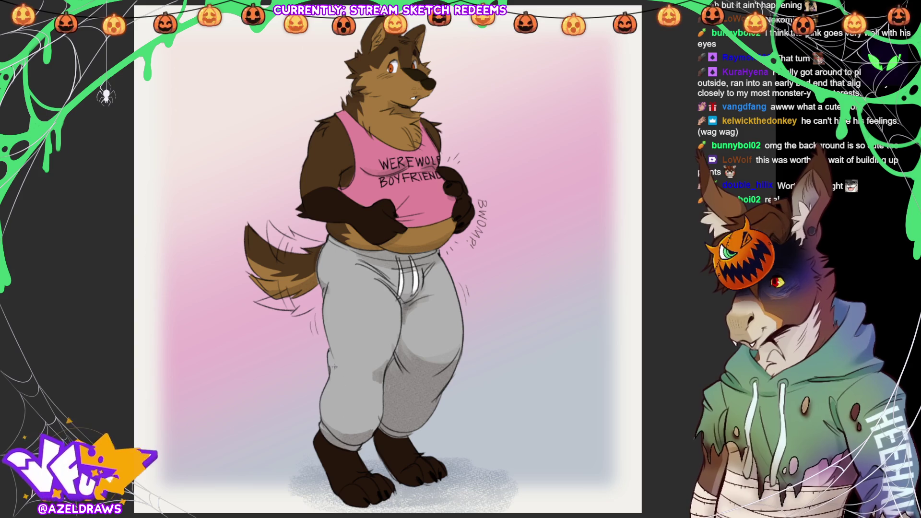
pyautogui.moveTo(469, 174); pyautogui.dragTo(479, 189)
pyautogui.moveTo(299, 153); pyautogui.dragTo(289, 177)
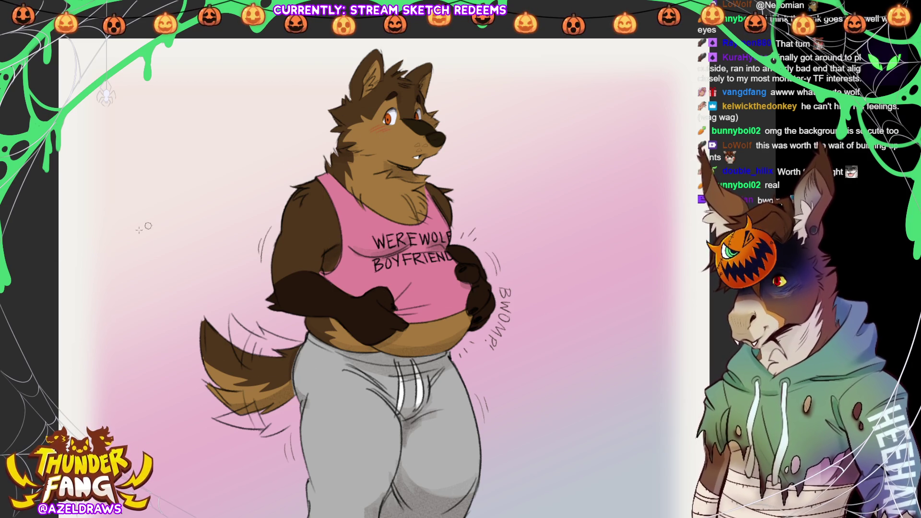
# Airbrush red blush on the cheek, inside both ears and across the muzzle.
pyautogui.moveTo(374, 128)
pyautogui.mouseDown()
pyautogui.moveTo(399, 134)
pyautogui.moveTo(444, 118)
pyautogui.mouseUp()
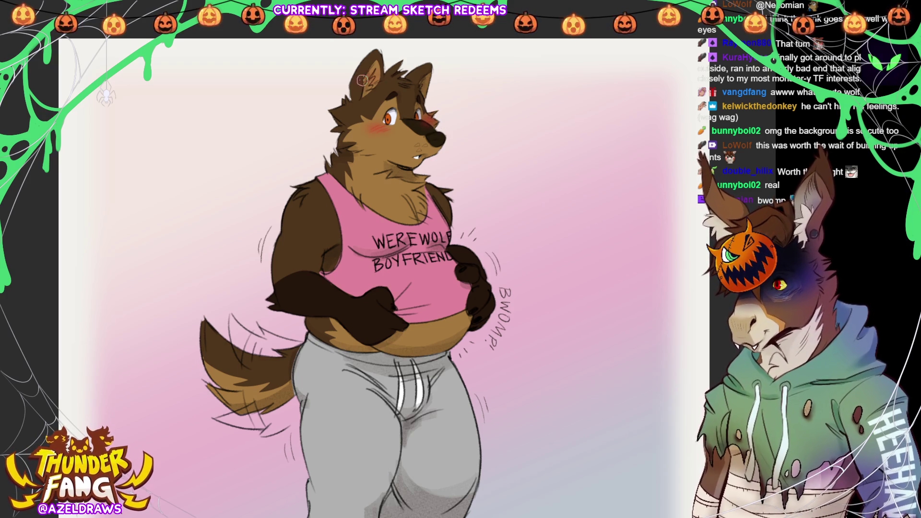
pyautogui.moveTo(431, 81)
pyautogui.mouseDown()
pyautogui.moveTo(415, 82)
pyautogui.moveTo(435, 88)
pyautogui.mouseUp()
pyautogui.moveTo(354, 88); pyautogui.dragTo(381, 77)
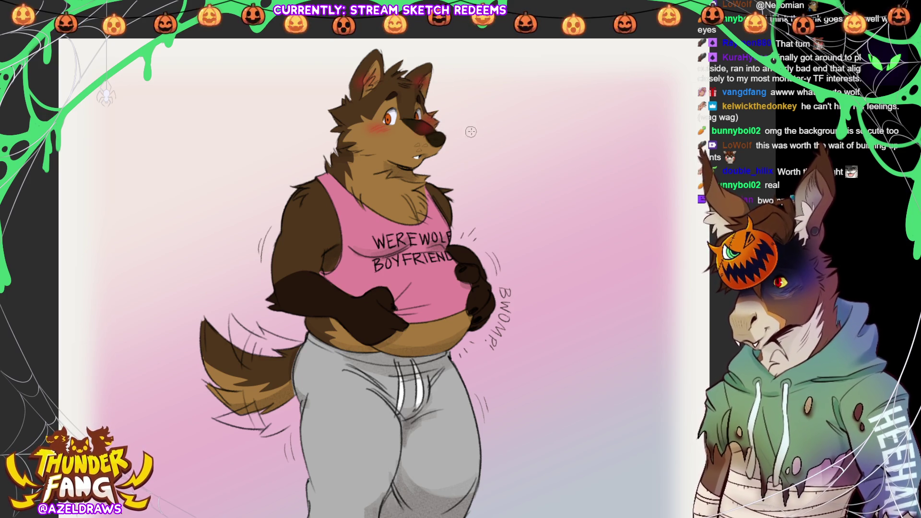
pyautogui.moveTo(407, 127); pyautogui.dragTo(443, 130)
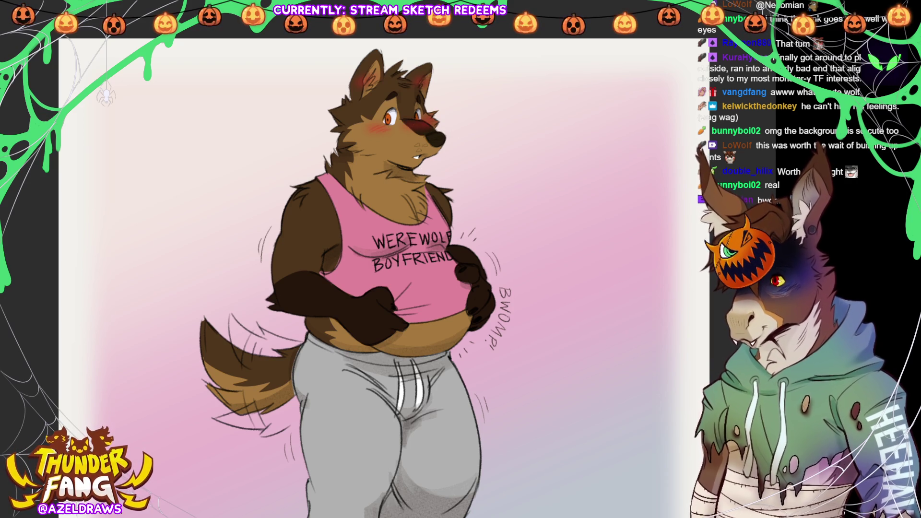
pyautogui.hotkey('ctrl', '0')
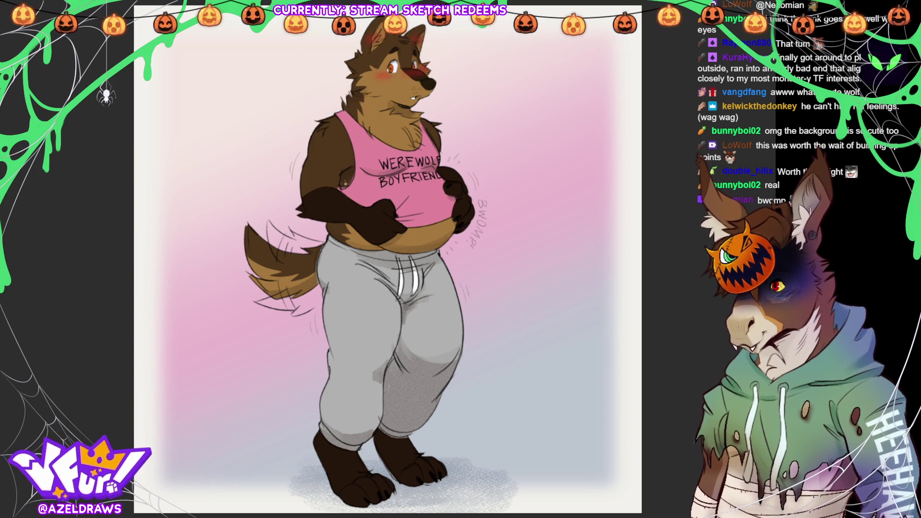
# Letter 'TUG TUG!' on the shirt and 'THICC' beside the leg, then restore the upright view.
pyautogui.moveTo(362, 194)
pyautogui.mouseDown()
pyautogui.moveTo(382, 191)
pyautogui.moveTo(396, 203)
pyautogui.moveTo(402, 194)
pyautogui.moveTo(412, 209)
pyautogui.mouseUp()
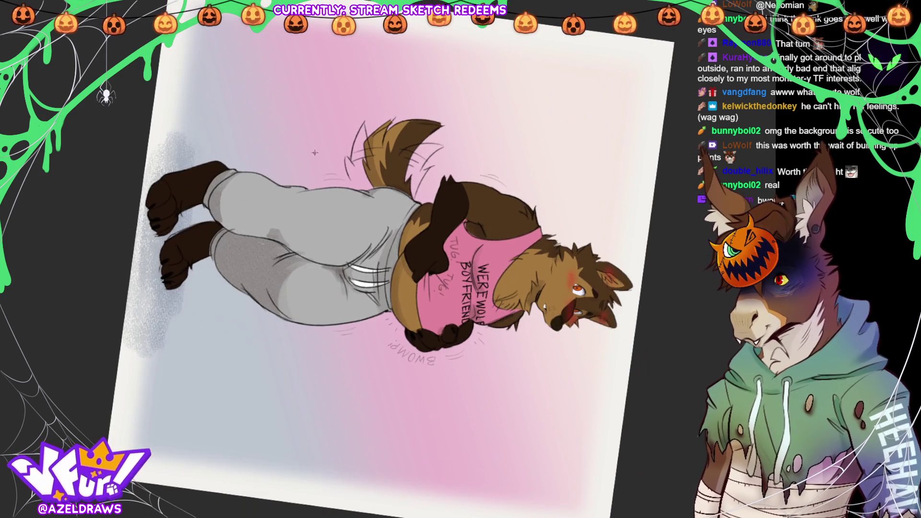
pyautogui.moveTo(309, 179)
pyautogui.mouseDown()
pyautogui.moveTo(324, 188)
pyautogui.moveTo(313, 171)
pyautogui.mouseUp()
pyautogui.hotkey('ctrl', 'z')
pyautogui.hotkey('ctrl', 'z')
pyautogui.hotkey('ctrl', 'z')
pyautogui.moveTo(310, 172); pyautogui.dragTo(325, 174)
pyautogui.moveTo(324, 171)
pyautogui.mouseDown()
pyautogui.moveTo(324, 180)
pyautogui.moveTo(346, 170)
pyautogui.moveTo(346, 179)
pyautogui.mouseUp()
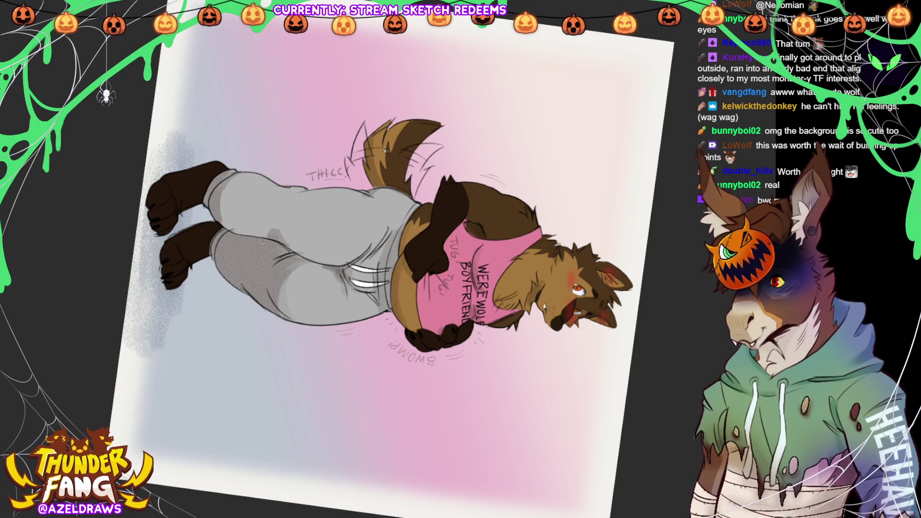
pyautogui.hotkey('ctrl', '0')
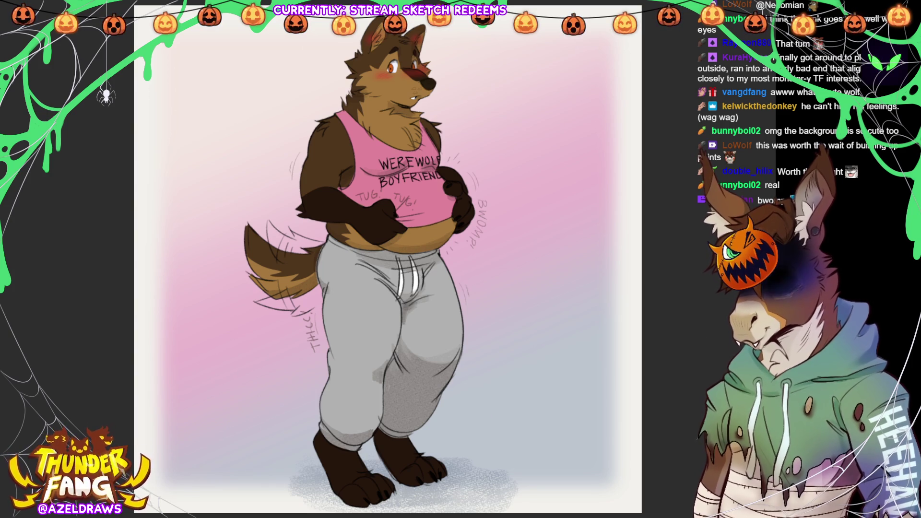
# Letter the AZELDRAWS signature in the bottom-right corner and shift it slightly left.
pyautogui.scroll(-3, 385, 260)
pyautogui.moveTo(531, 421)
pyautogui.mouseDown()
pyautogui.moveTo(620, 409)
pyautogui.moveTo(610, 424)
pyautogui.mouseUp()
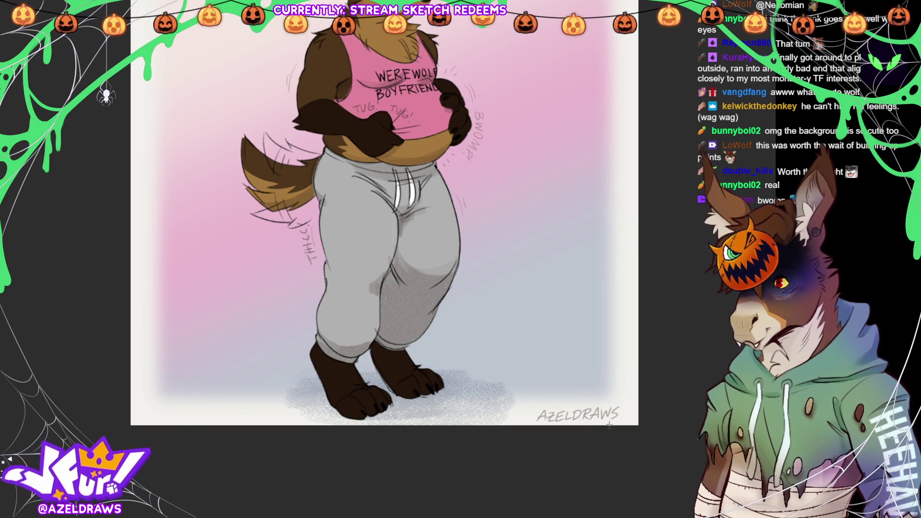
pyautogui.hotkey('ctrl', 't')
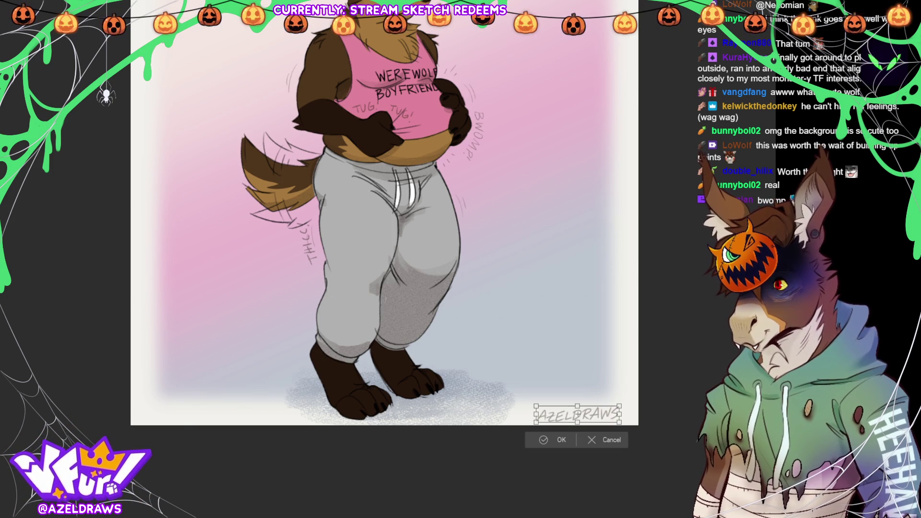
pyautogui.moveTo(576, 414); pyautogui.dragTo(567, 415)
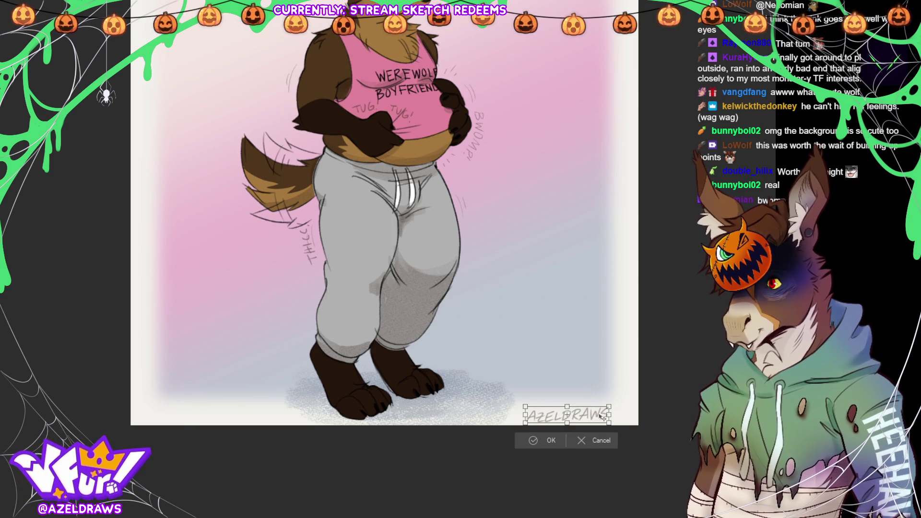
pyautogui.click(545, 441)
pyautogui.scroll(3, 386, 259)
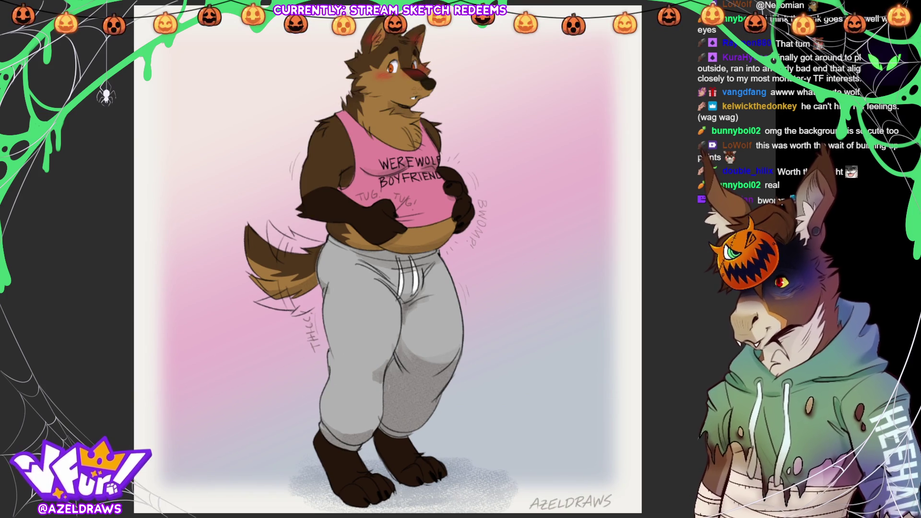